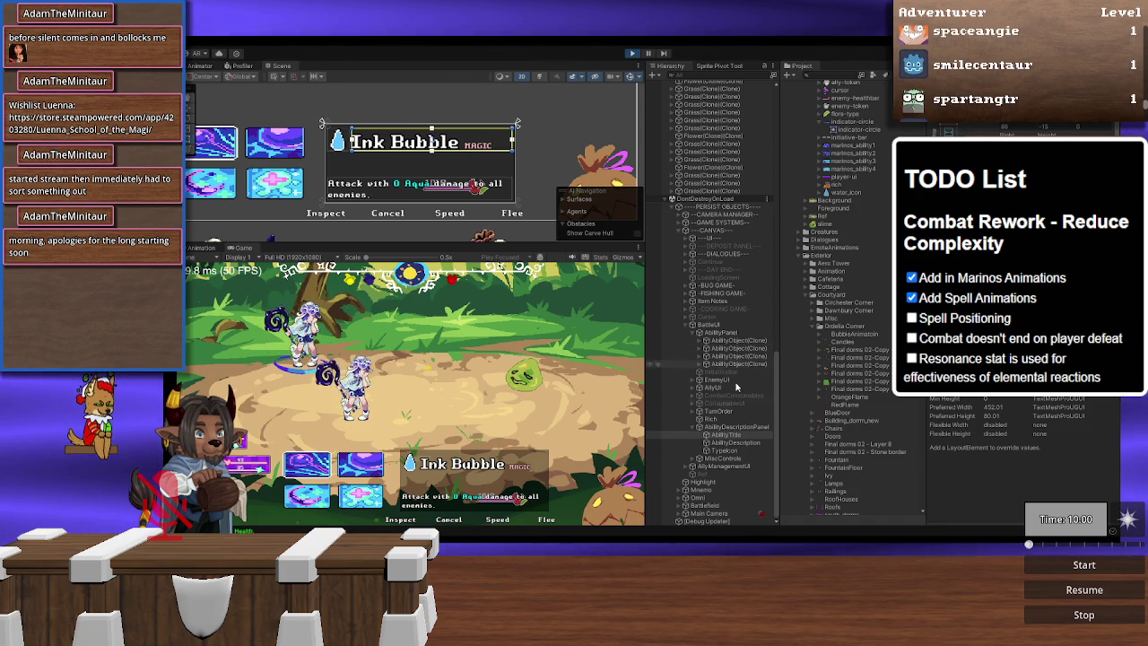
Step: Select the Ref reference image and open its overlay Color picker
{"action": "left_click", "coordinate": [705, 473]}
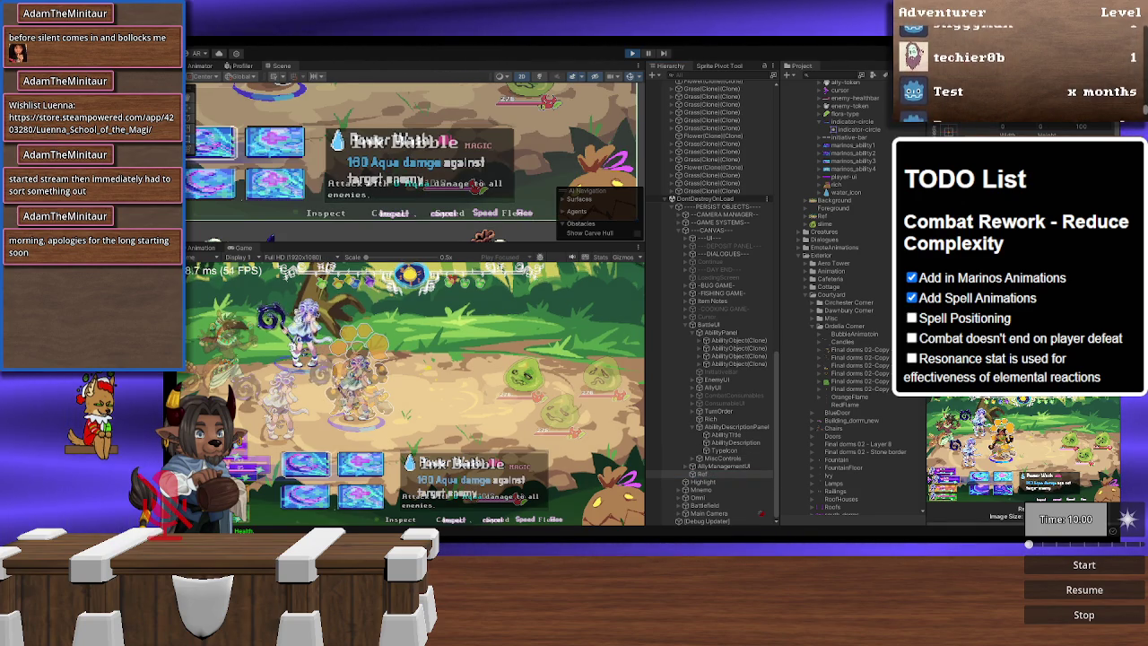
{"action": "left_click", "coordinate": [1045, 461]}
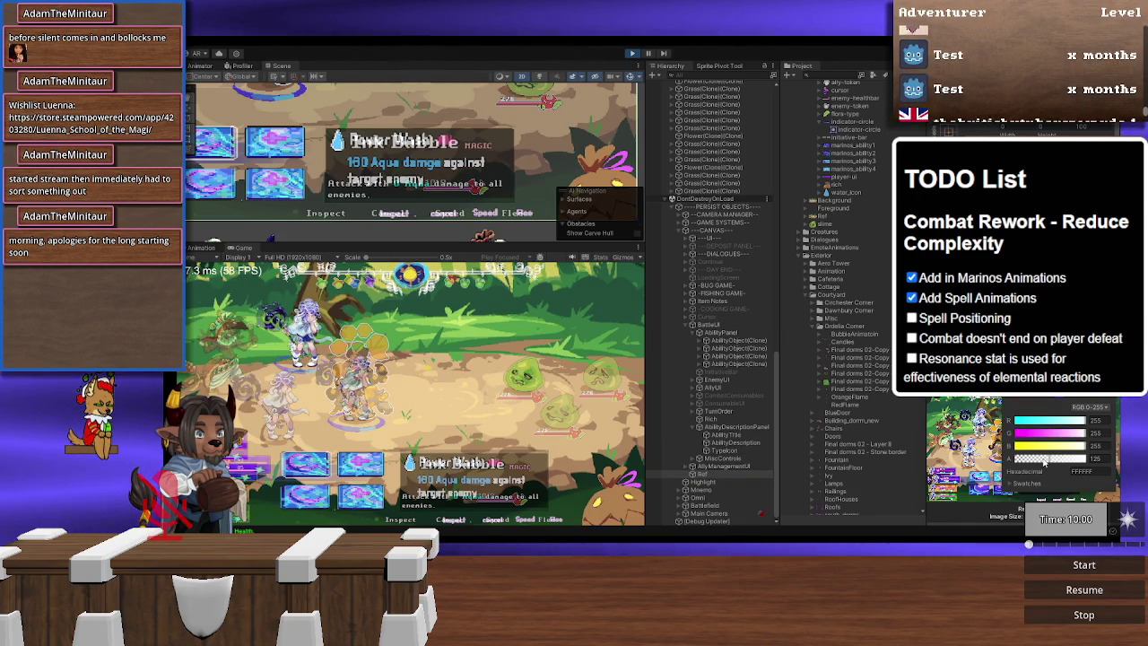
{"action": "key", "text": "Escape"}
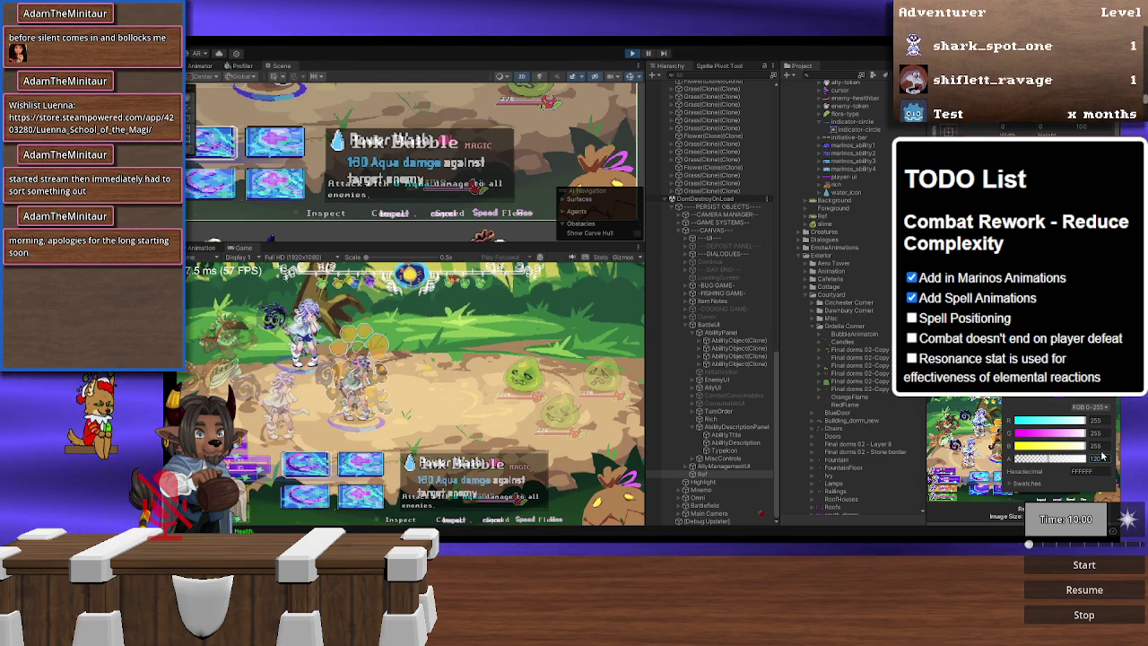
Step: Close the Ref colour picker so the reference overlay no longer shows, and select AbilityDescription
{"action": "key", "text": "Escape"}
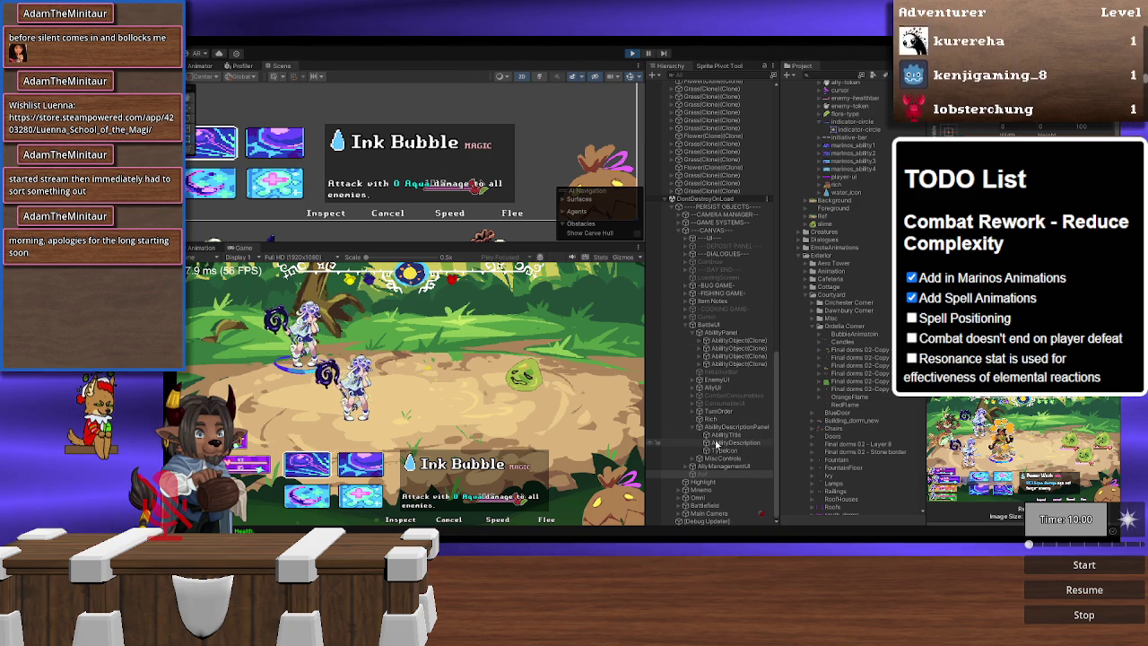
{"action": "left_click", "coordinate": [728, 443]}
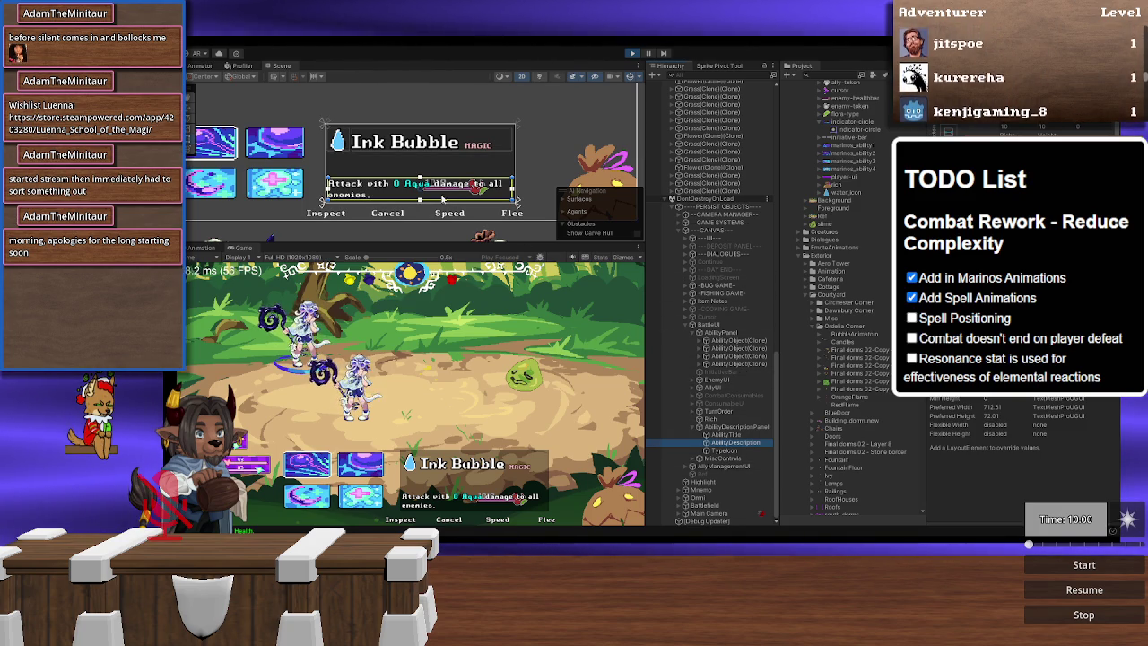
Step: Stretch the AbilityDescription box up toward the Ink Bubble title, undoing the overshoot
{"action": "left_click_drag", "start_coordinate": [445, 177], "coordinate": [456, 150]}
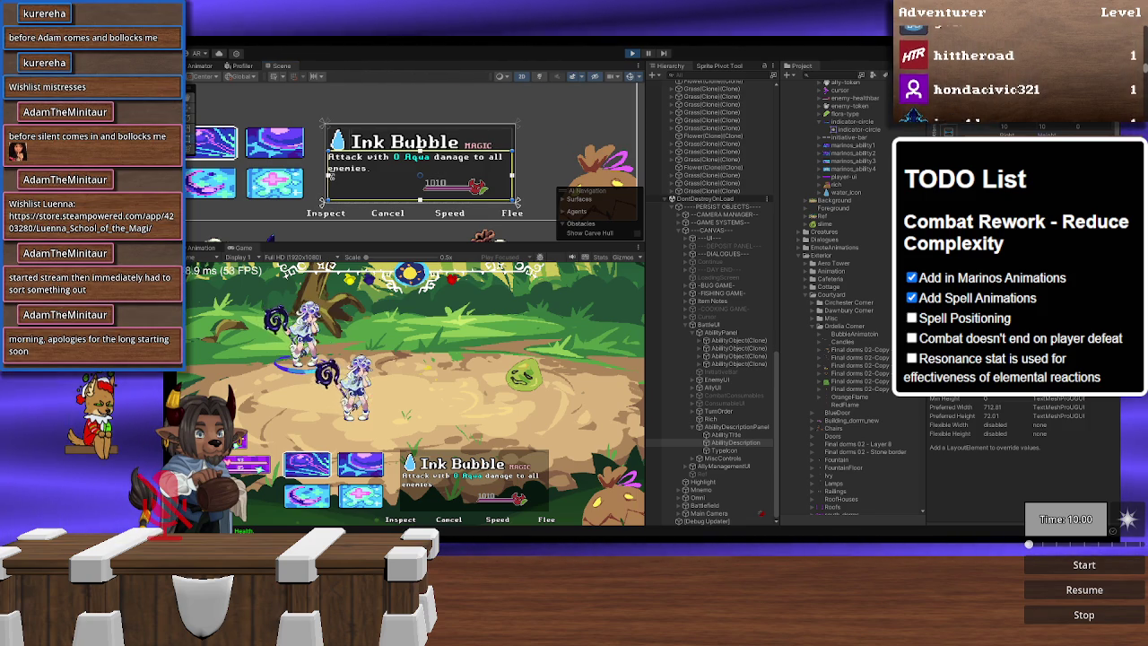
{"action": "key", "text": "ctrl+z"}
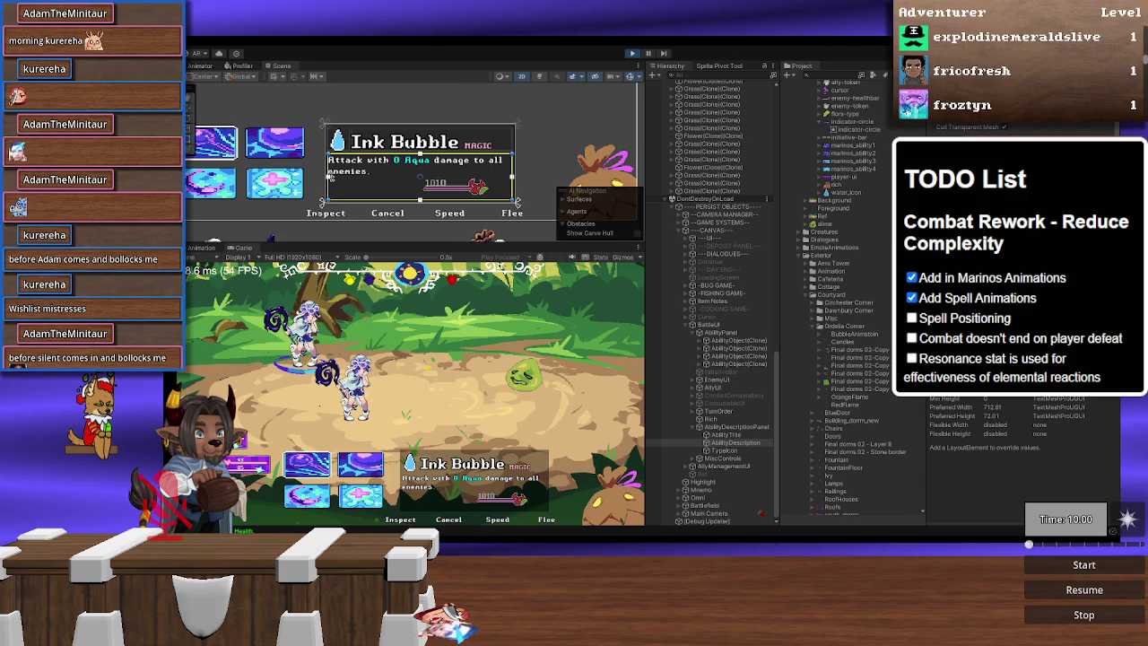
{"action": "left_click", "coordinate": [350, 142]}
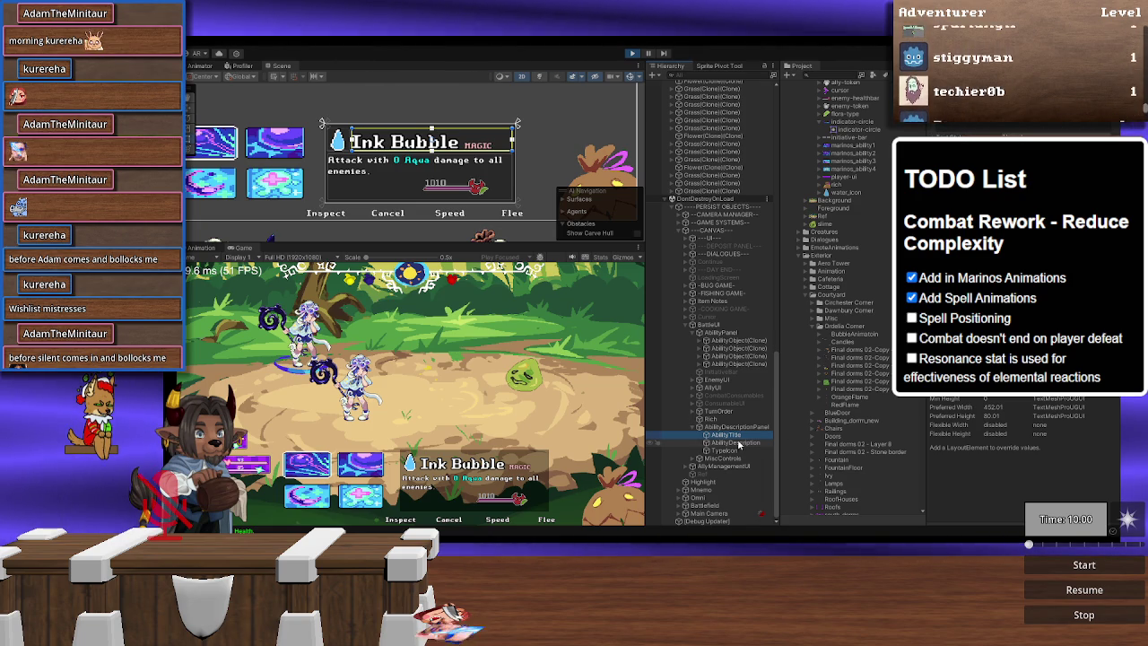
{"action": "left_click", "coordinate": [736, 443]}
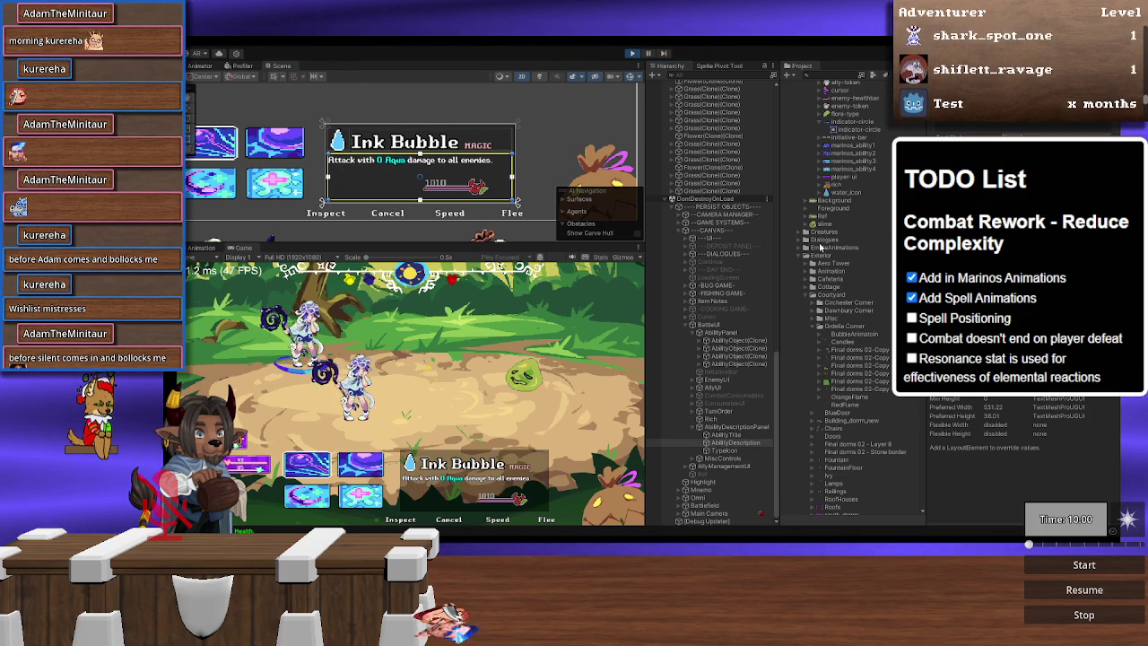
Step: Maximise the Game view to check the one-line Ink Bubble description
{"action": "double_click", "coordinate": [242, 249]}
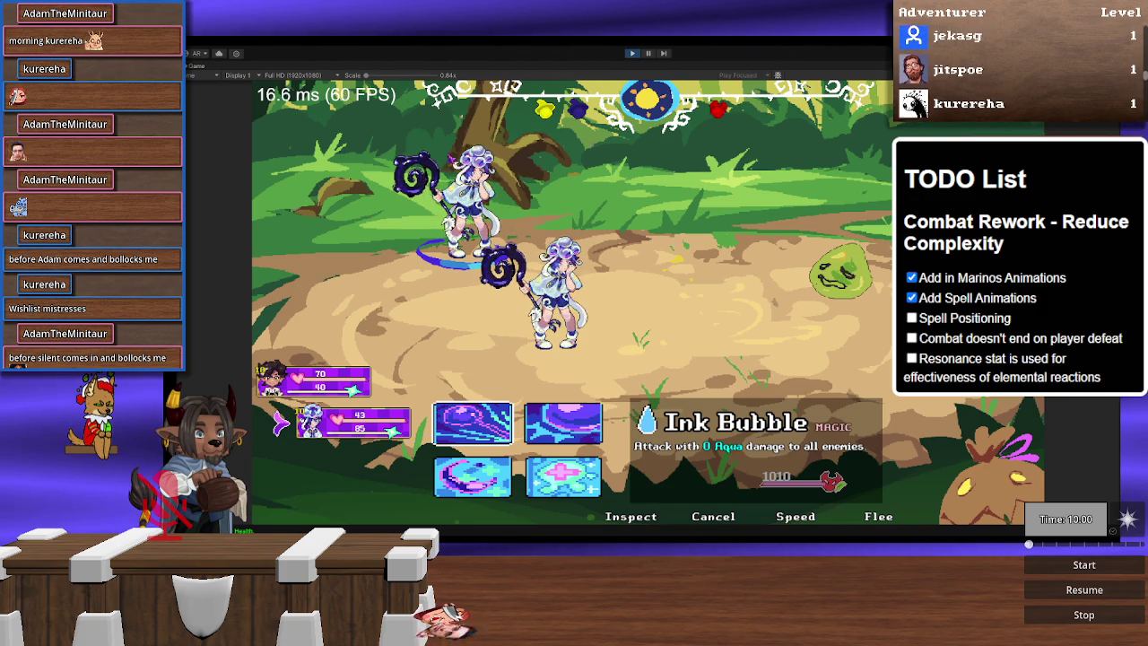
{"action": "scroll", "coordinate": [635, 311], "scroll_direction": "up", "scroll_amount": 5}
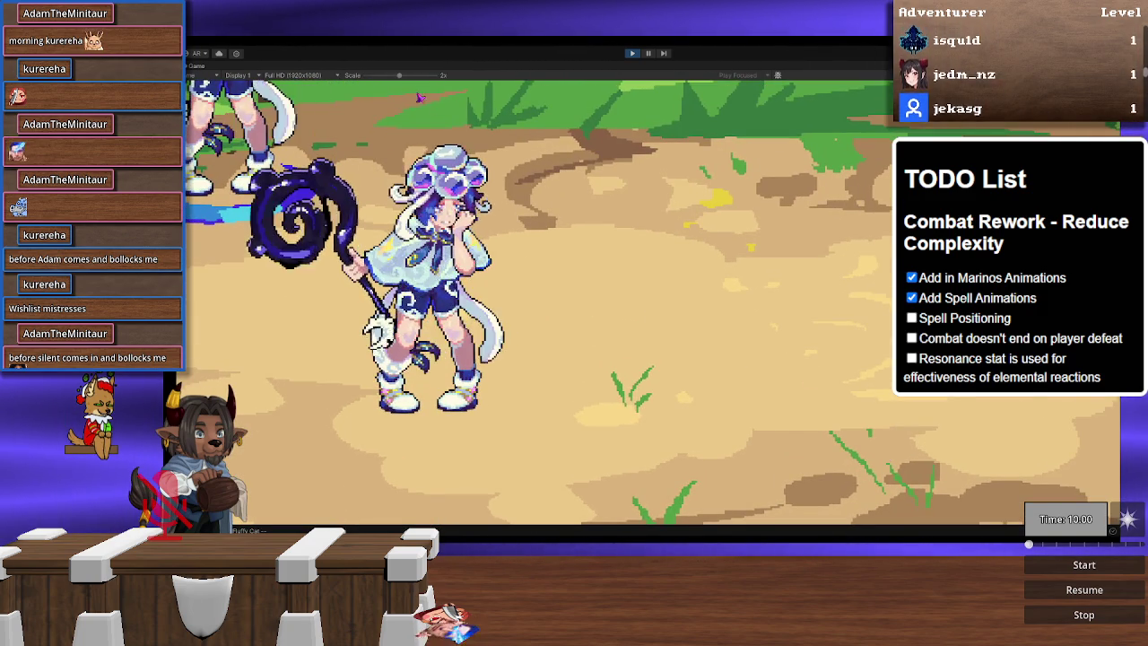
{"action": "scroll", "coordinate": [729, 310], "scroll_direction": "down", "scroll_amount": 2}
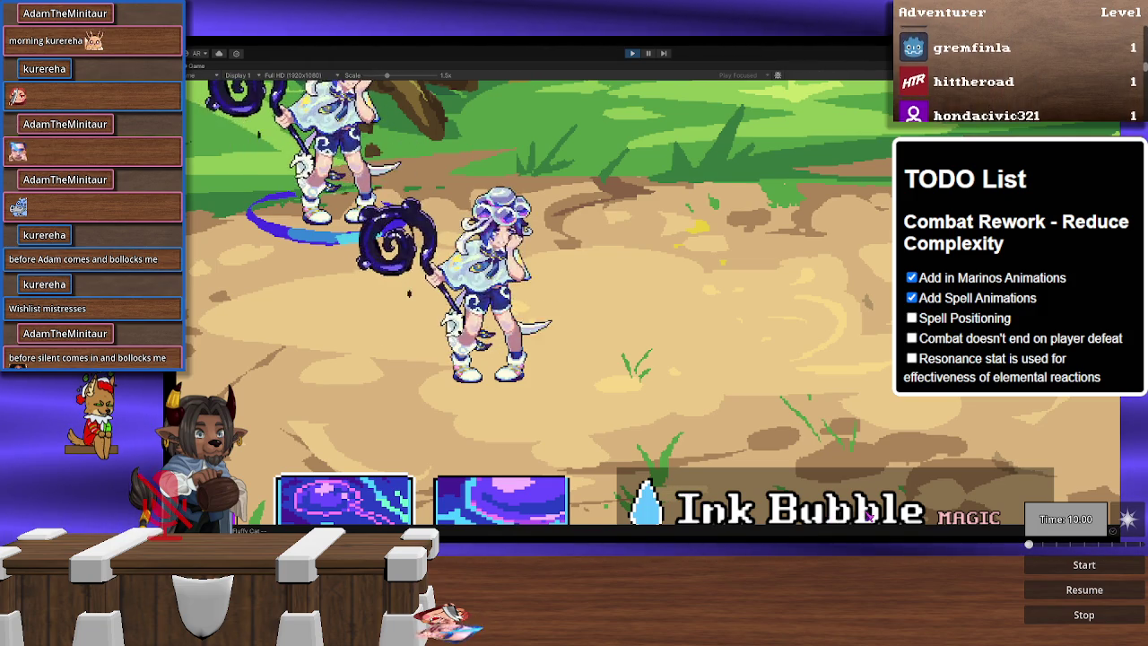
{"action": "left_click_drag", "start_coordinate": [388, 75], "coordinate": [366, 76]}
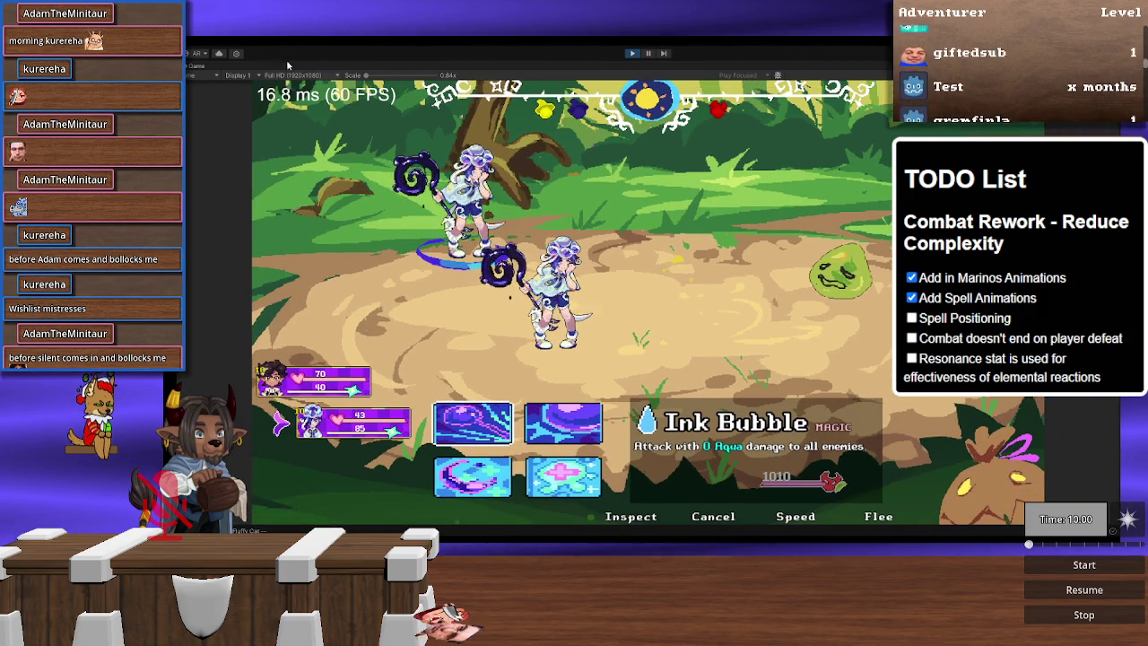
{"action": "key", "text": "shift+space"}
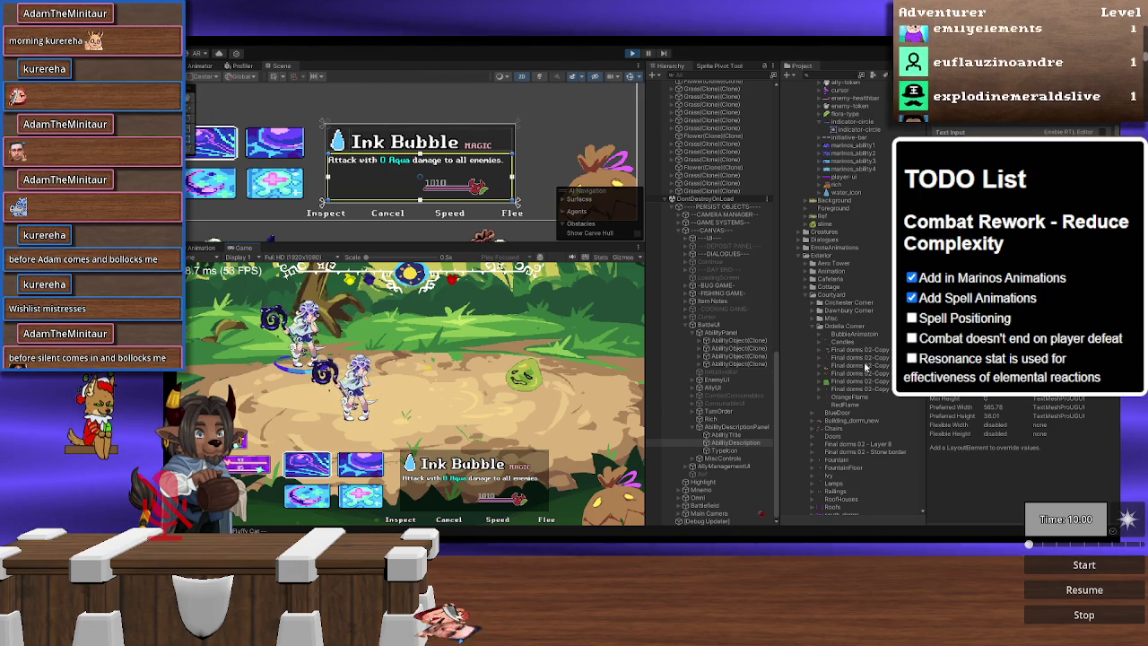
Step: Select the Ink Bubble AbilityTitle element to adjust its font style
{"action": "left_click", "coordinate": [726, 435]}
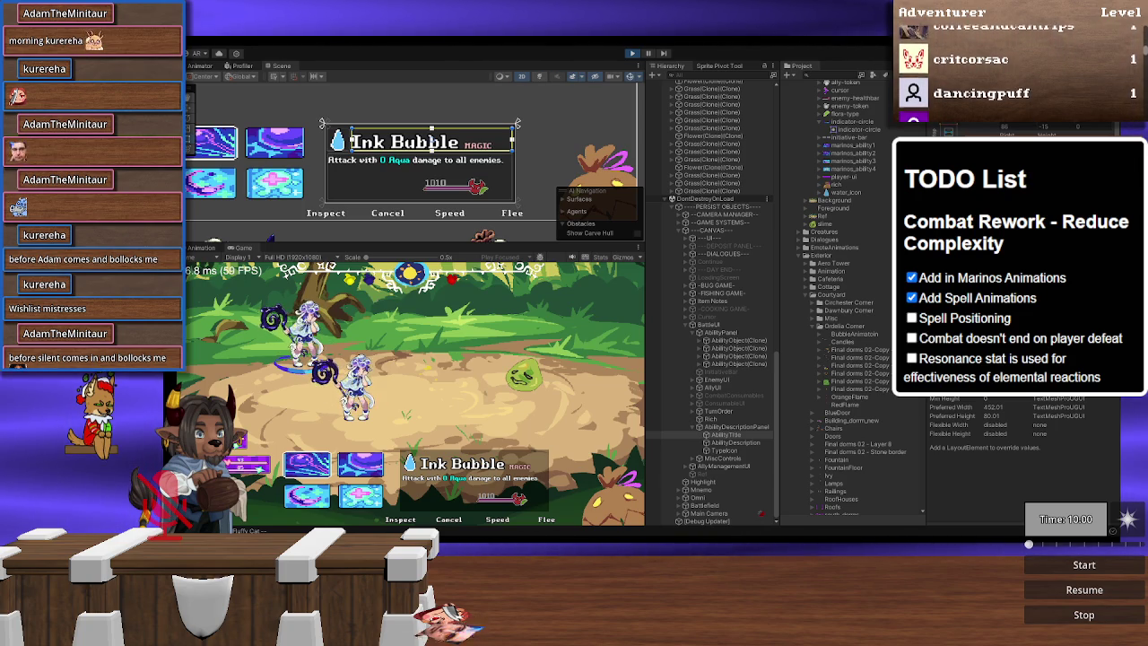
Step: Zoom the Scene view in on the Ink Bubble card's title lettering
{"action": "scroll", "coordinate": [417, 206], "scroll_direction": "up", "scroll_amount": 3}
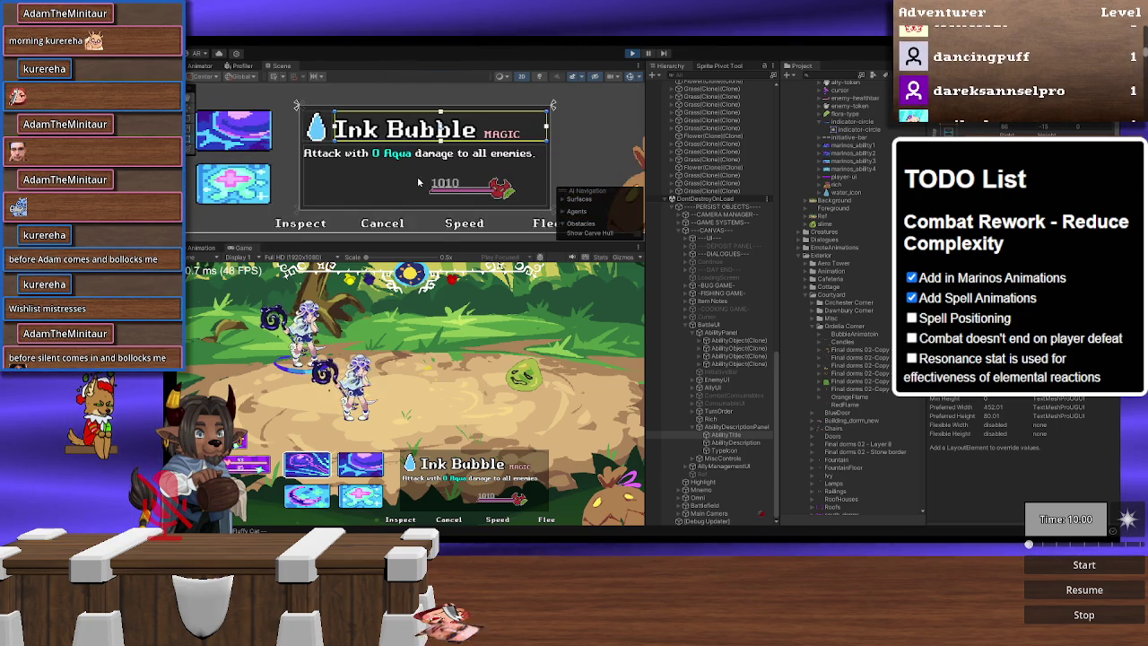
{"action": "scroll", "coordinate": [411, 156], "scroll_direction": "up", "scroll_amount": 5}
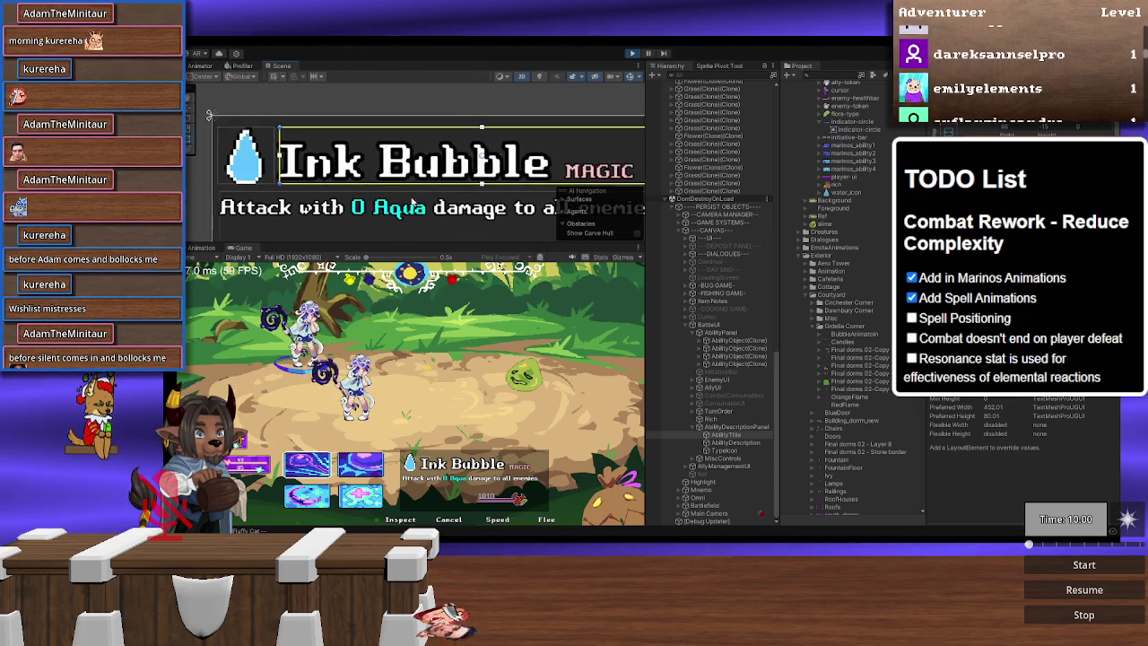
{"action": "scroll", "coordinate": [341, 160], "scroll_direction": "up", "scroll_amount": 1}
{"action": "scroll", "coordinate": [359, 166], "scroll_direction": "down", "scroll_amount": 3}
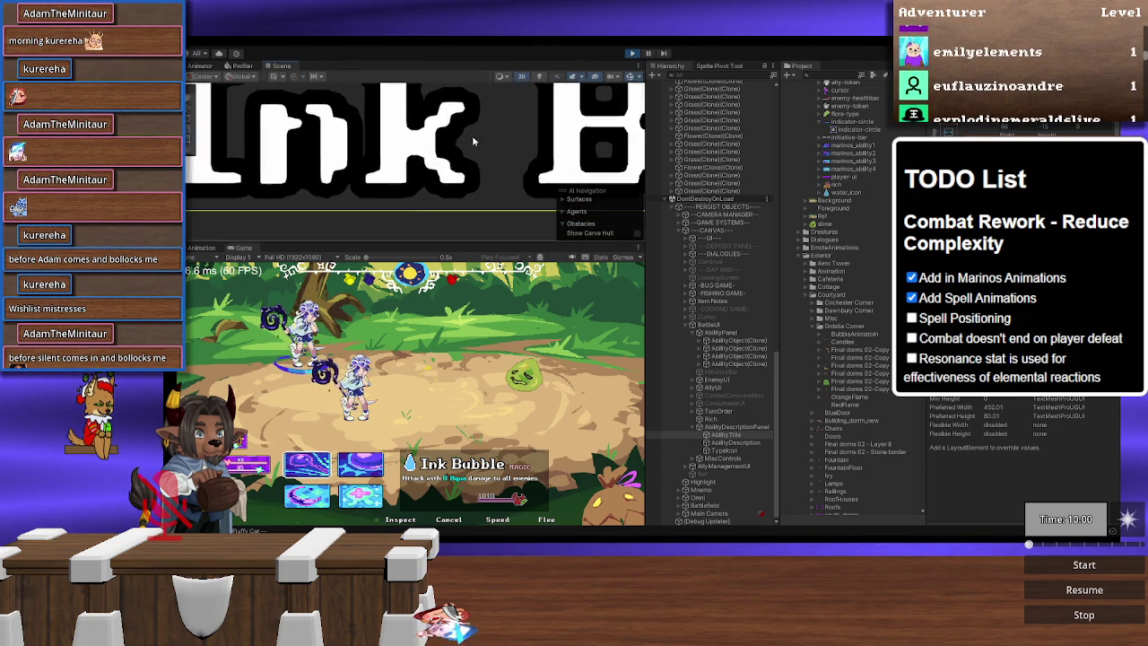
{"action": "scroll", "coordinate": [466, 183], "scroll_direction": "up", "scroll_amount": 2}
{"action": "scroll", "coordinate": [466, 182], "scroll_direction": "up", "scroll_amount": 3}
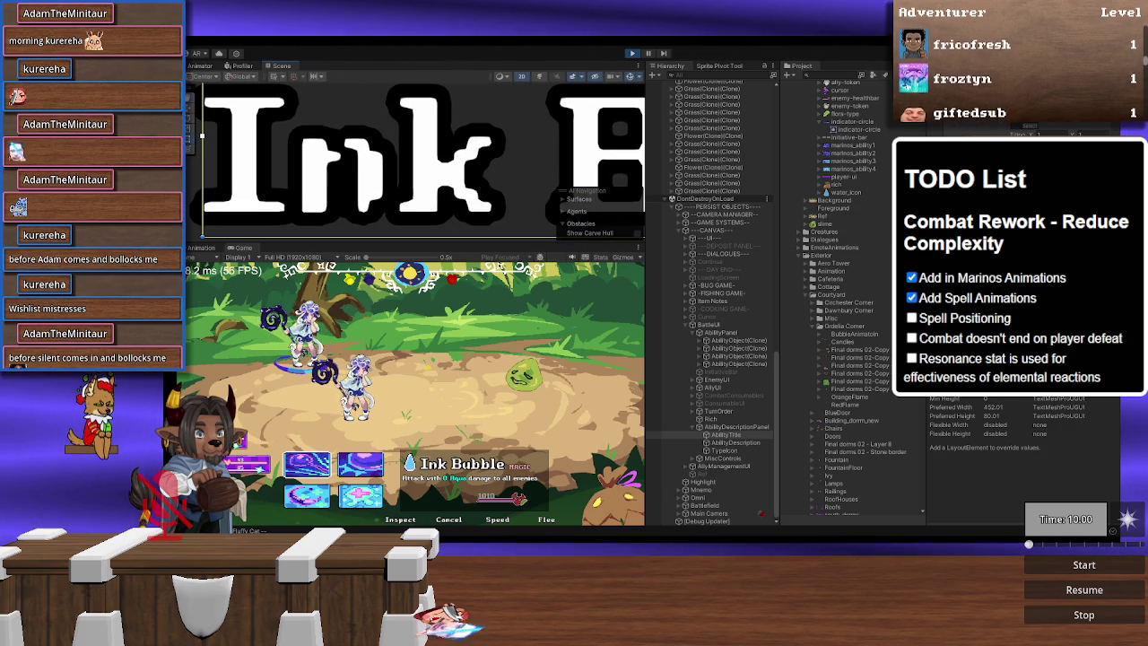
{"action": "scroll", "coordinate": [422, 157], "scroll_direction": "up", "scroll_amount": 1}
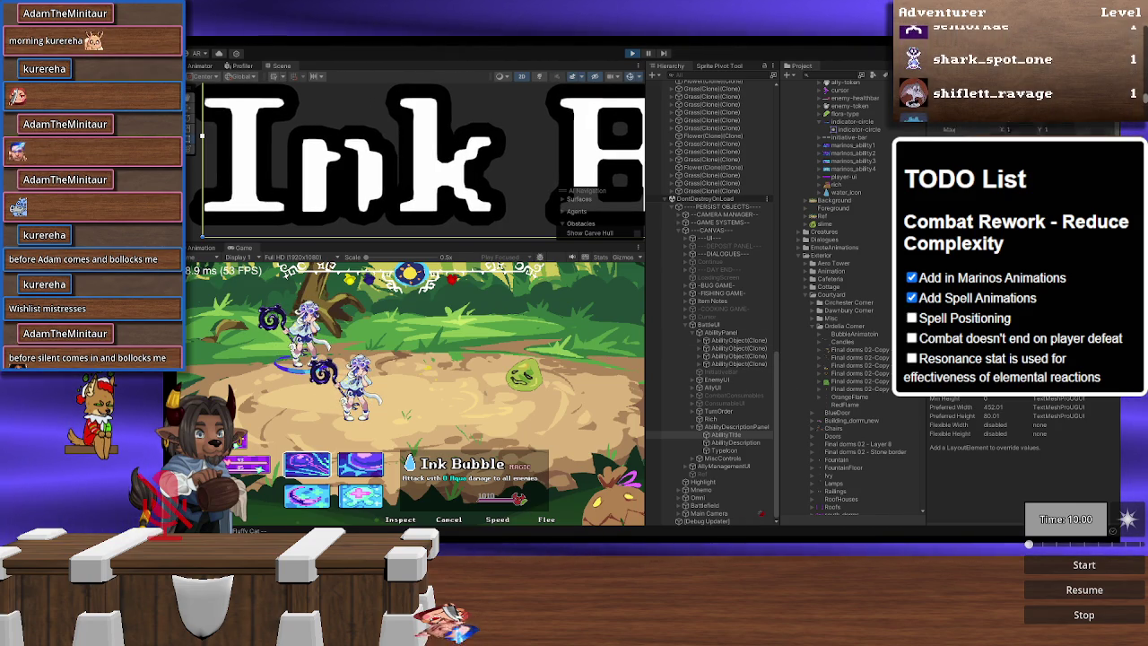
{"action": "left_click", "coordinate": [701, 473]}
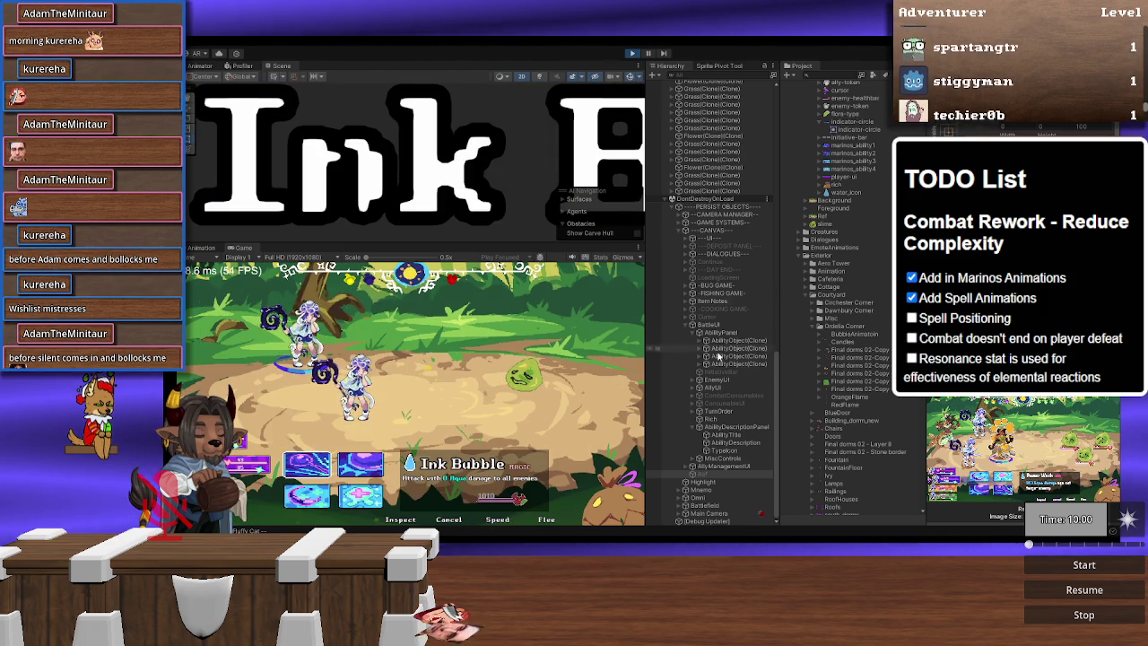
{"action": "left_click", "coordinate": [731, 442]}
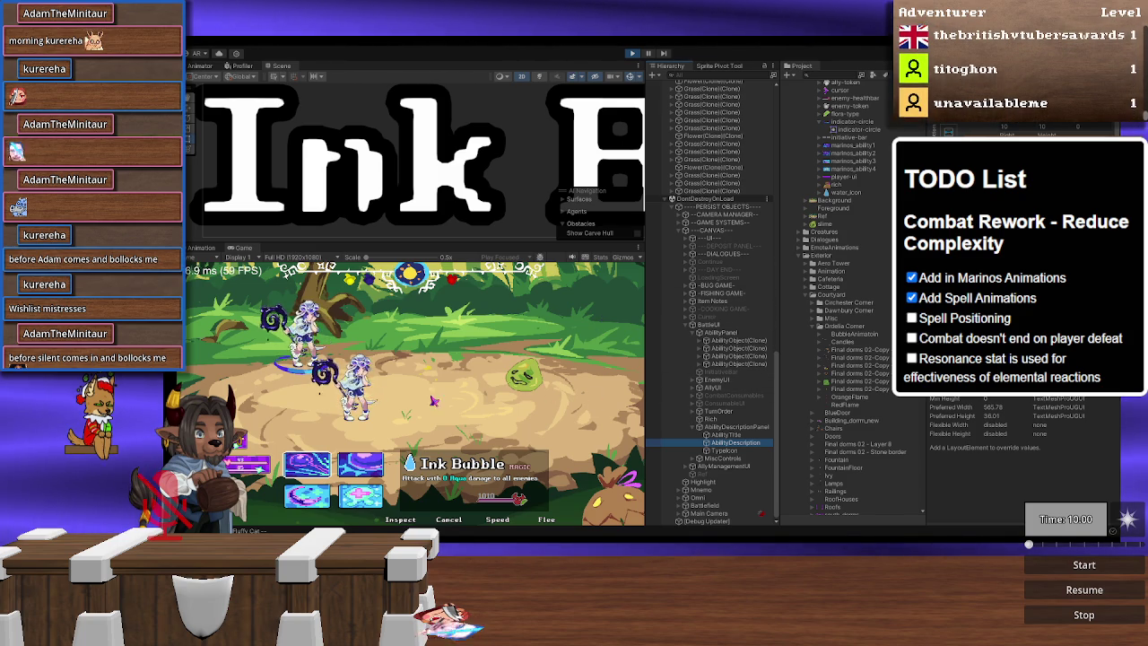
{"action": "left_click", "coordinate": [710, 473]}
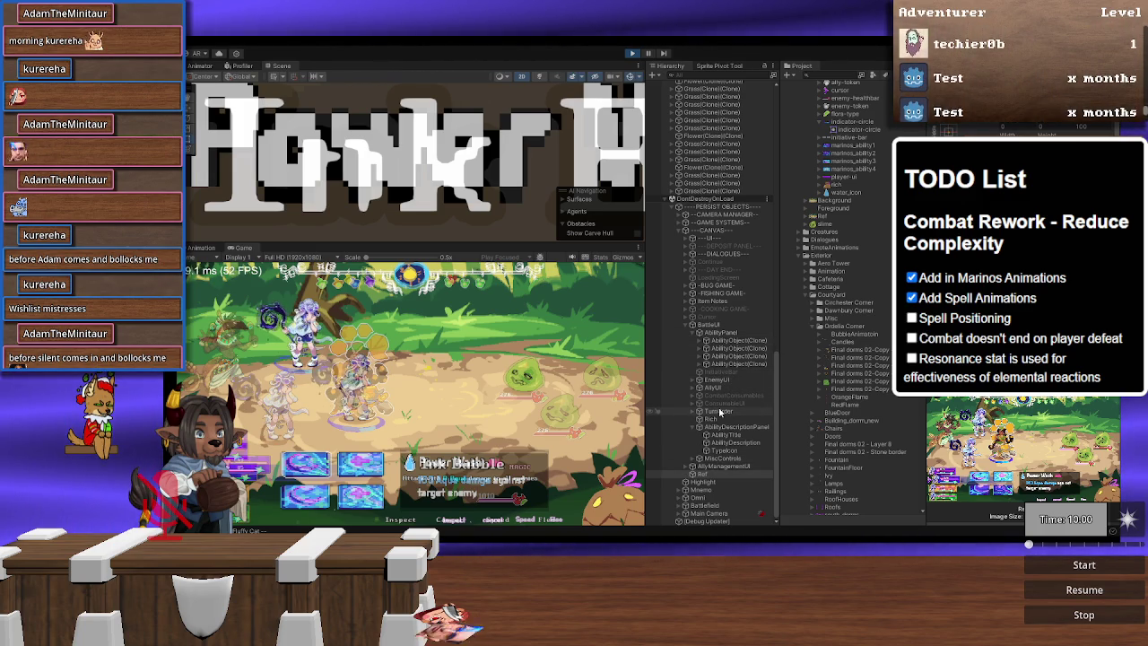
Step: Select TurnOrder and raise the Game view scale to about 0.87x
{"action": "left_click", "coordinate": [719, 411]}
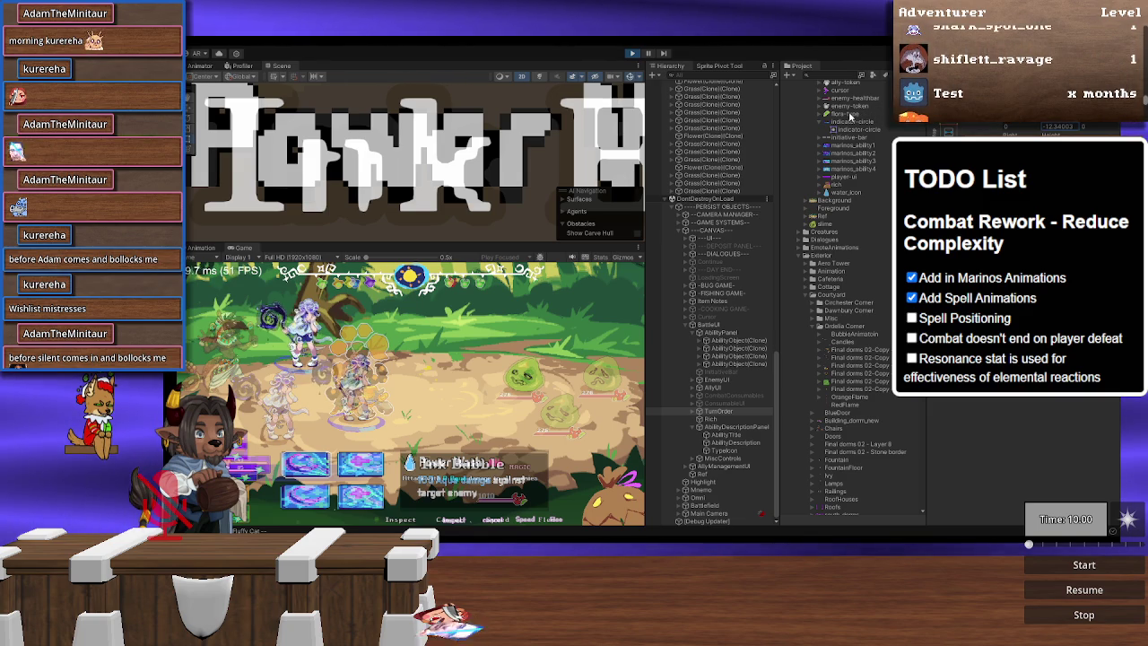
{"action": "mouse_move", "coordinate": [366, 257]}
{"action": "left_mouse_down"}
{"action": "mouse_move", "coordinate": [383, 259]}
{"action": "mouse_move", "coordinate": [353, 260]}
{"action": "left_mouse_up"}
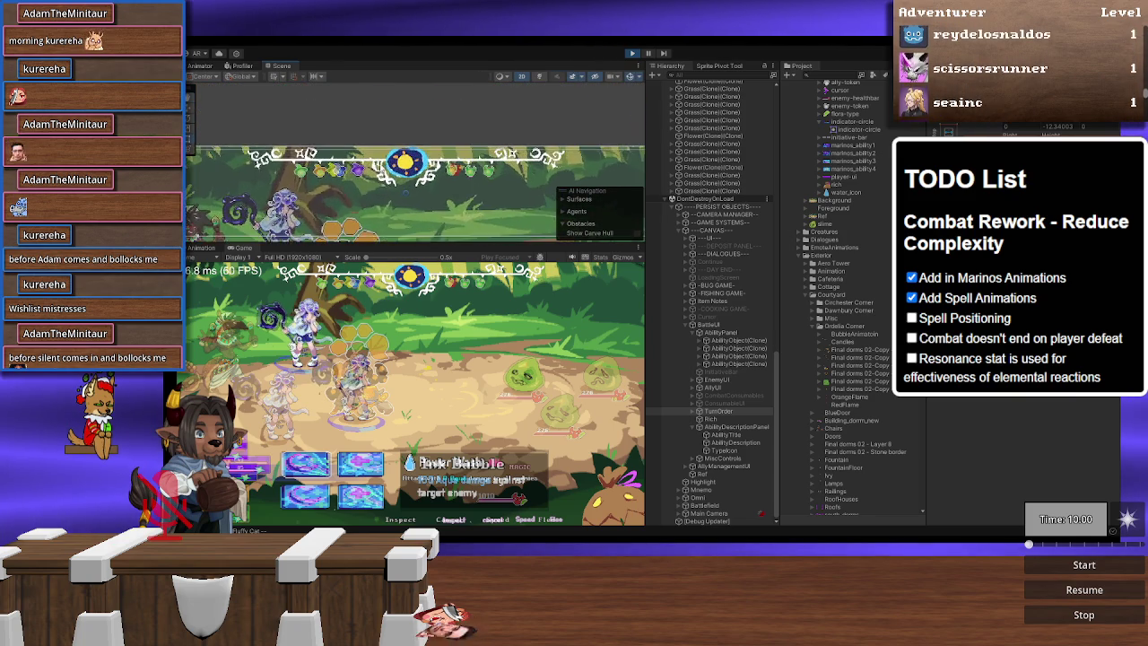
{"action": "scroll", "coordinate": [396, 184], "scroll_direction": "up", "scroll_amount": 10}
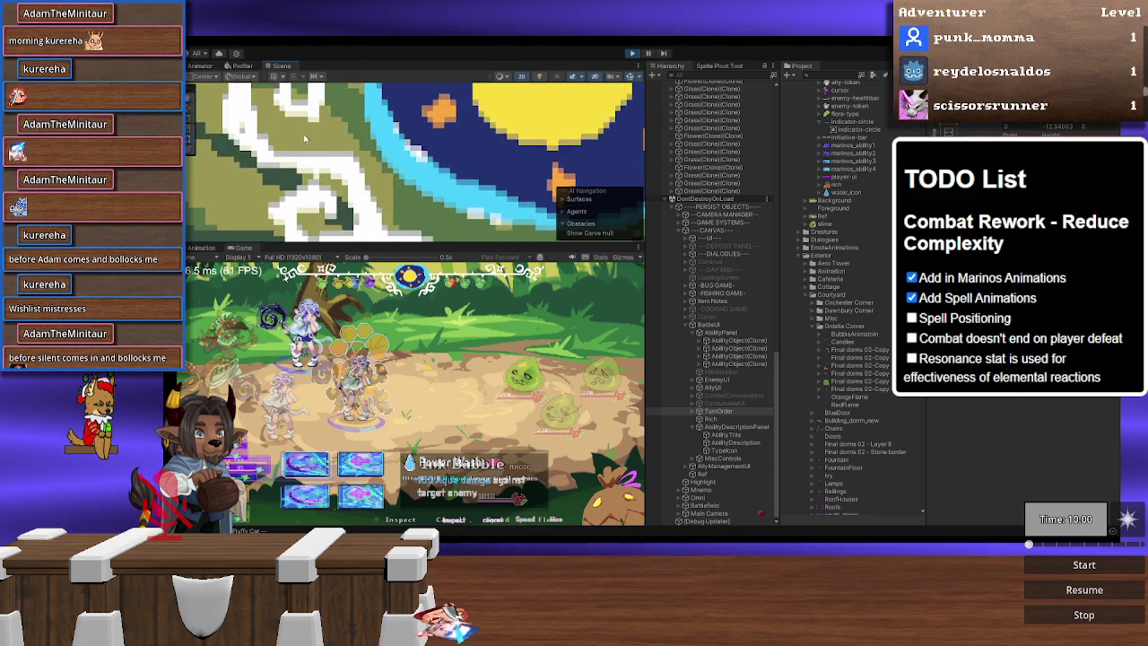
{"action": "scroll", "coordinate": [397, 146], "scroll_direction": "up", "scroll_amount": 2}
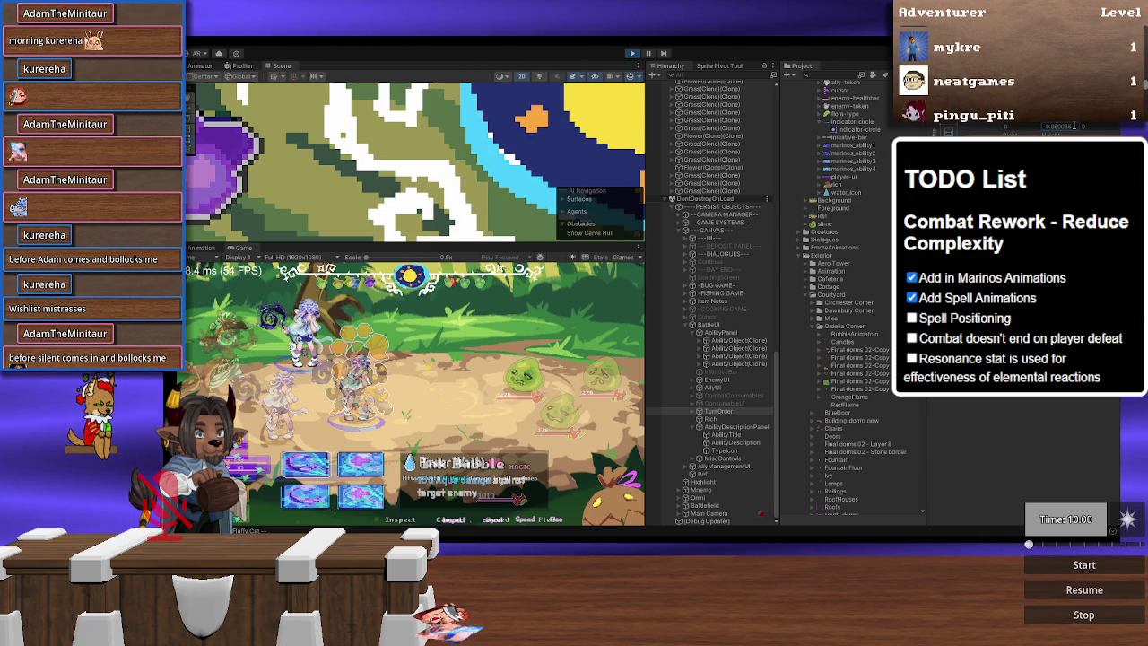
{"action": "scroll", "coordinate": [523, 180], "scroll_direction": "down", "scroll_amount": 6}
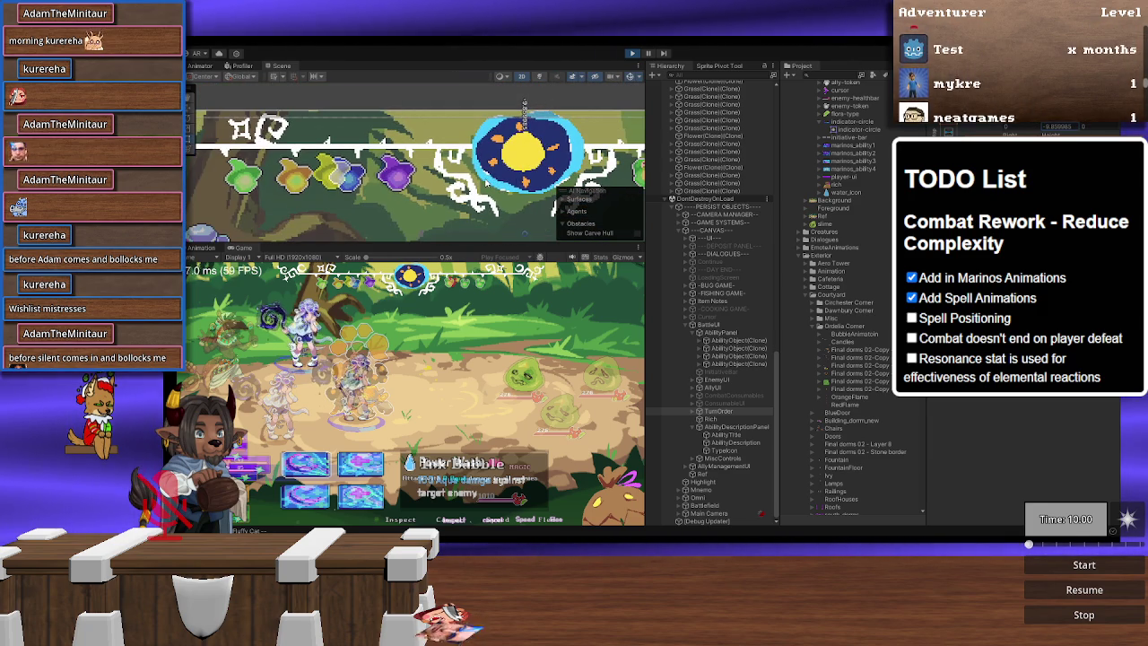
{"action": "key", "text": "f"}
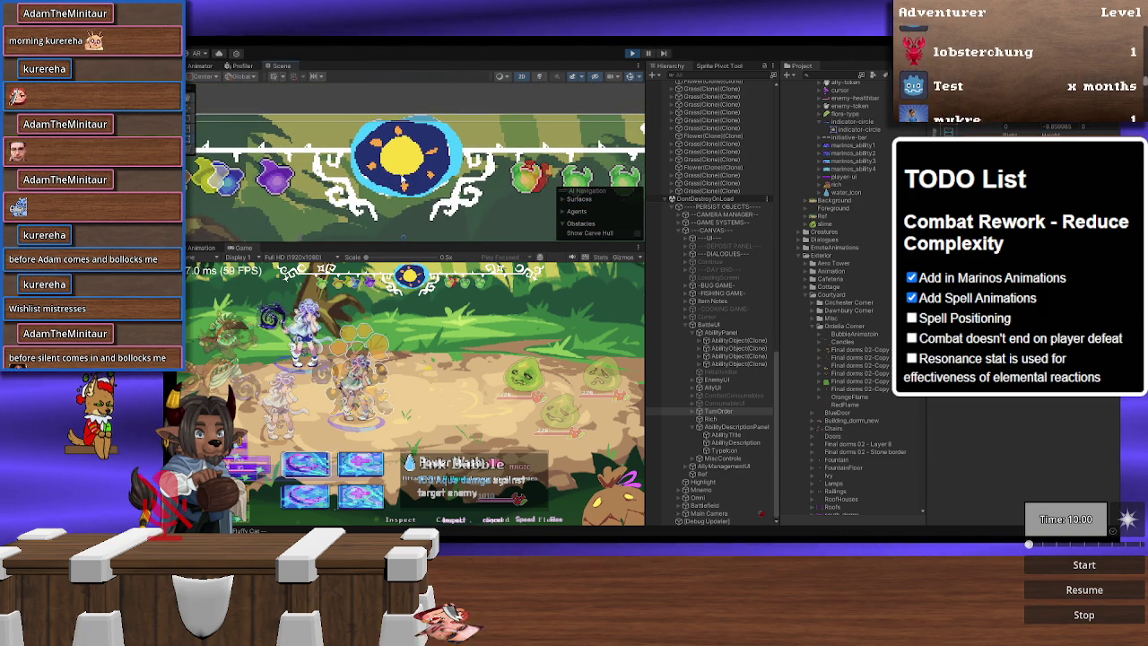
{"action": "scroll", "coordinate": [403, 178], "scroll_direction": "down", "scroll_amount": 2}
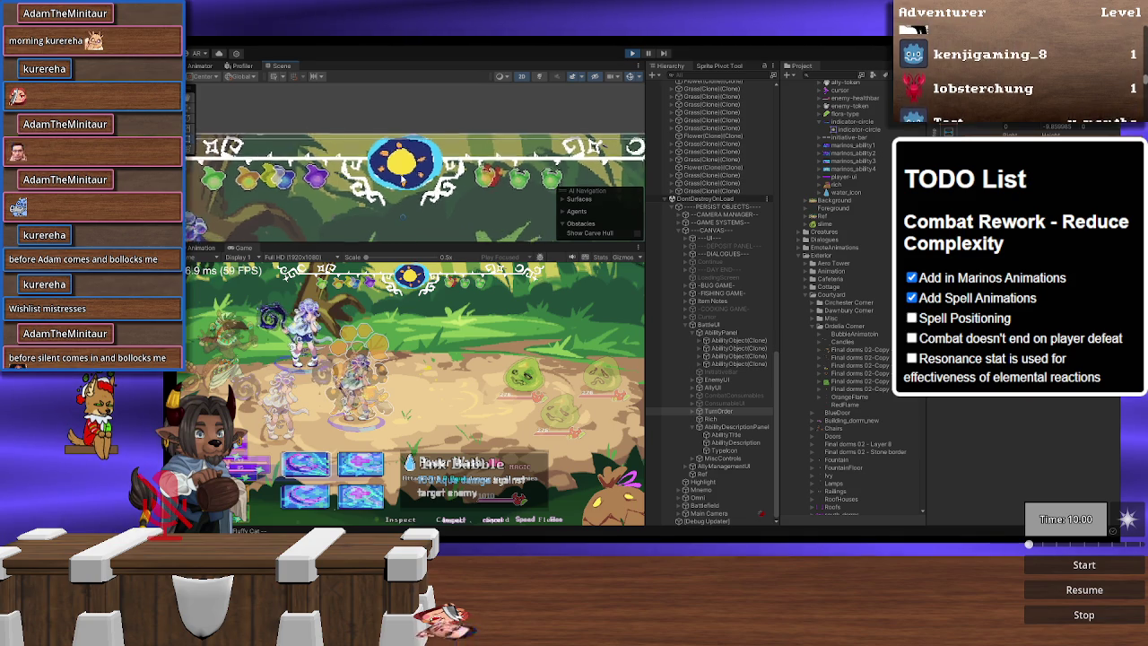
{"action": "scroll", "coordinate": [402, 177], "scroll_direction": "down", "scroll_amount": 2}
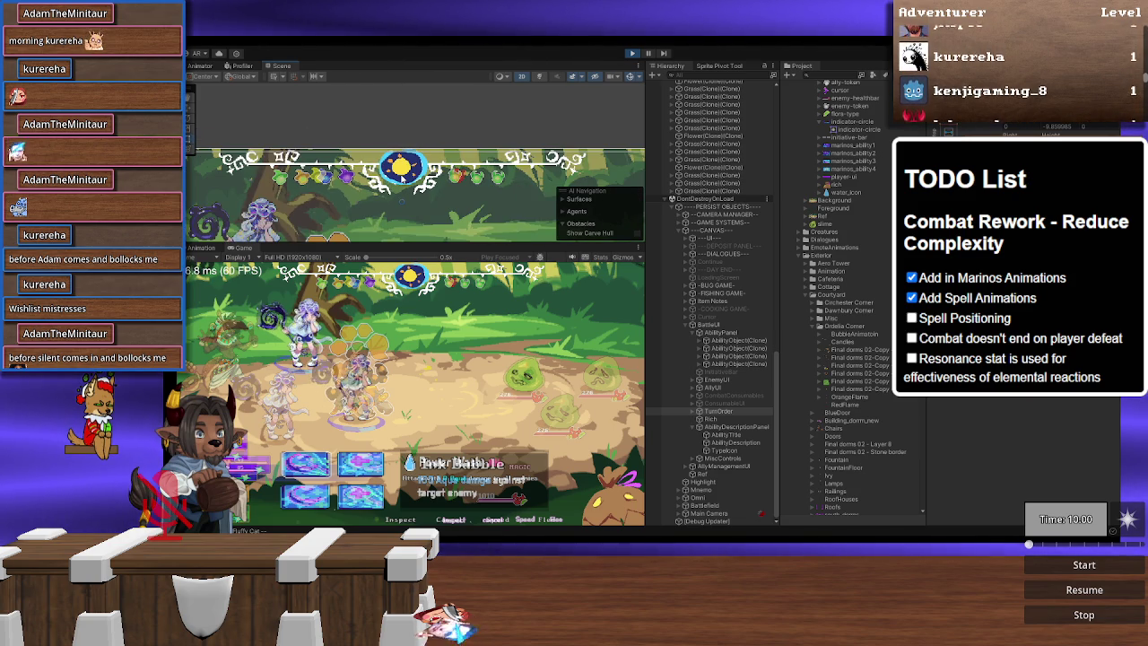
{"action": "scroll", "coordinate": [251, 170], "scroll_direction": "up", "scroll_amount": 6}
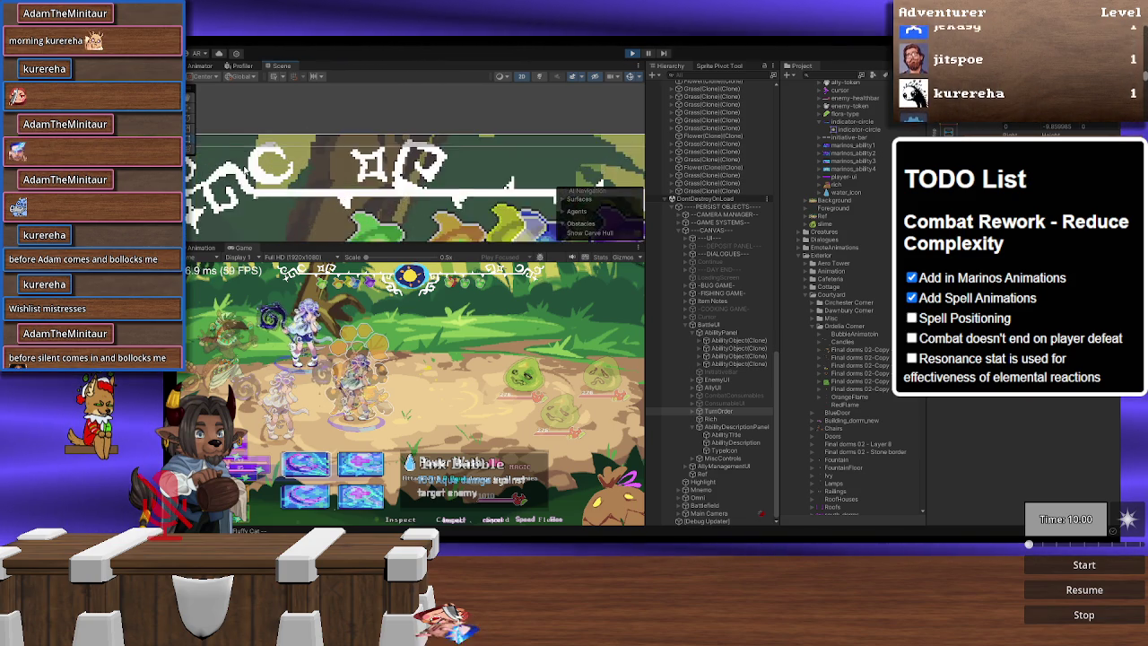
{"action": "scroll", "coordinate": [254, 169], "scroll_direction": "up", "scroll_amount": 2}
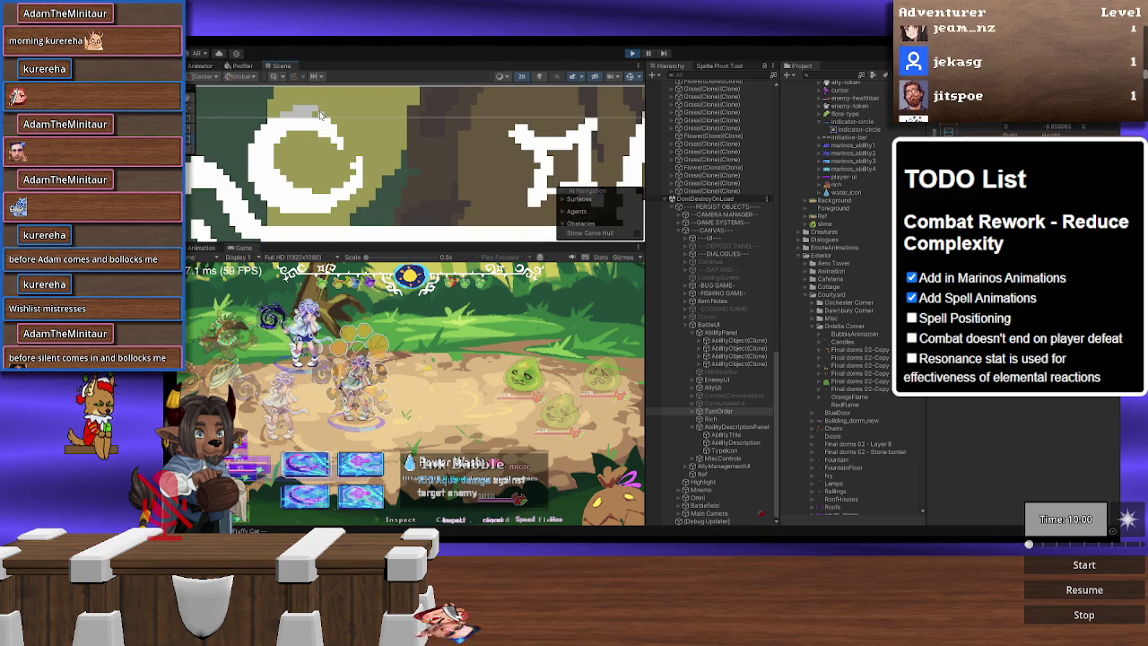
{"action": "scroll", "coordinate": [399, 135], "scroll_direction": "down", "scroll_amount": 8}
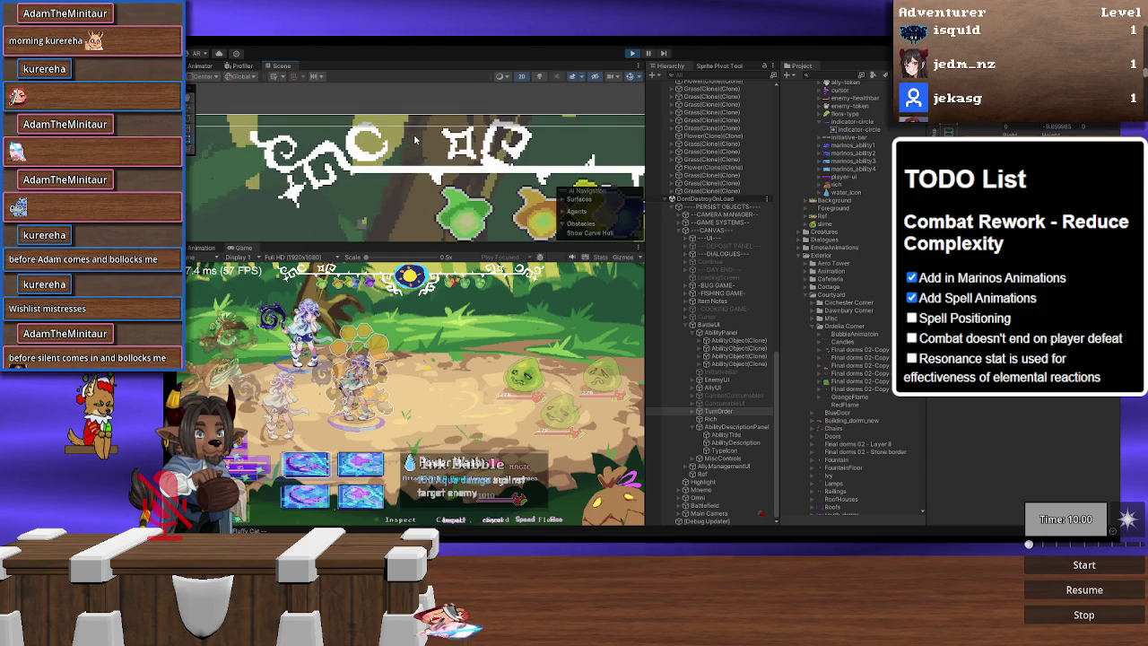
{"action": "scroll", "coordinate": [420, 141], "scroll_direction": "up", "scroll_amount": 8}
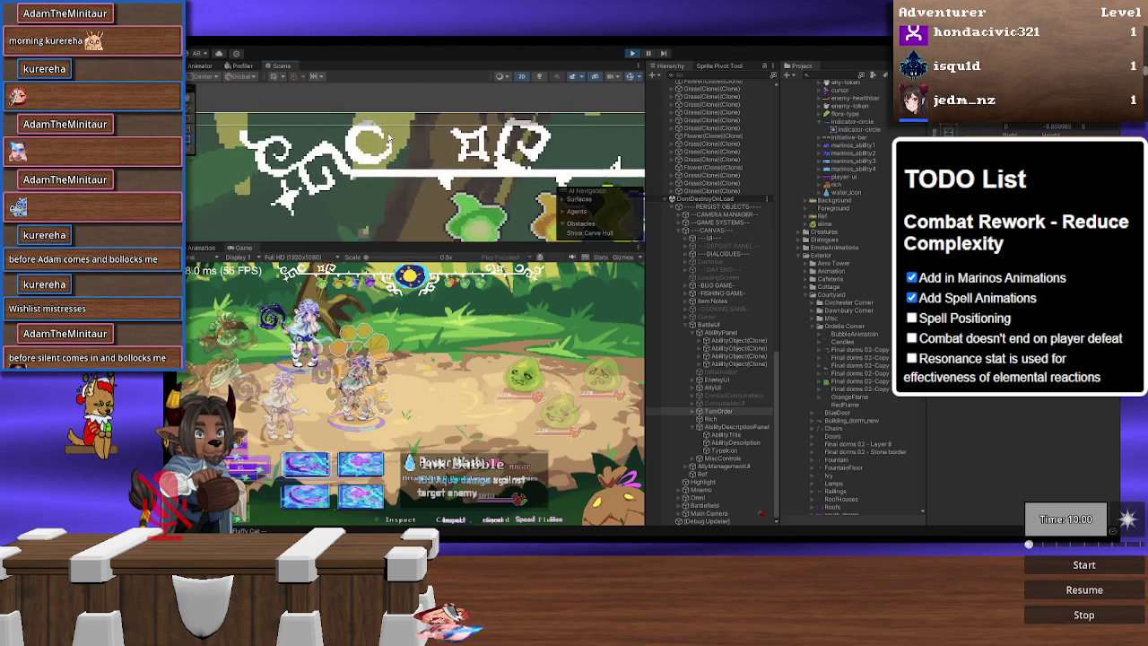
{"action": "left_click", "coordinate": [703, 474]}
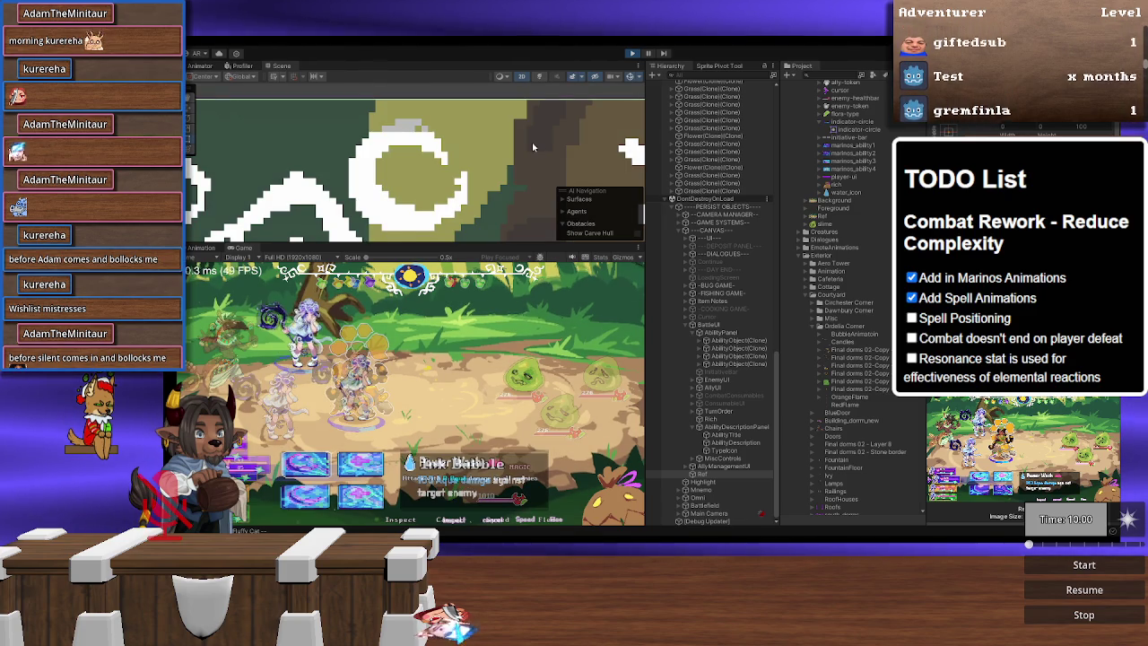
{"action": "scroll", "coordinate": [534, 150], "scroll_direction": "down", "scroll_amount": 3}
{"action": "scroll", "coordinate": [534, 151], "scroll_direction": "down", "scroll_amount": 5}
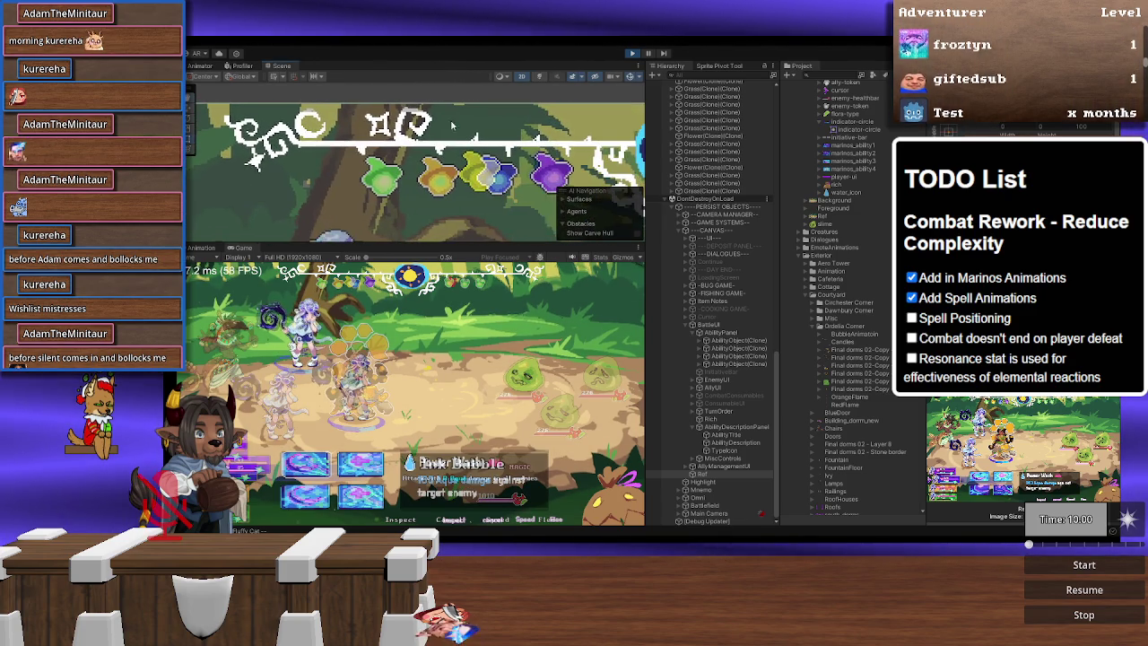
{"action": "left_click_drag", "start_coordinate": [505, 129], "coordinate": [392, 167]}
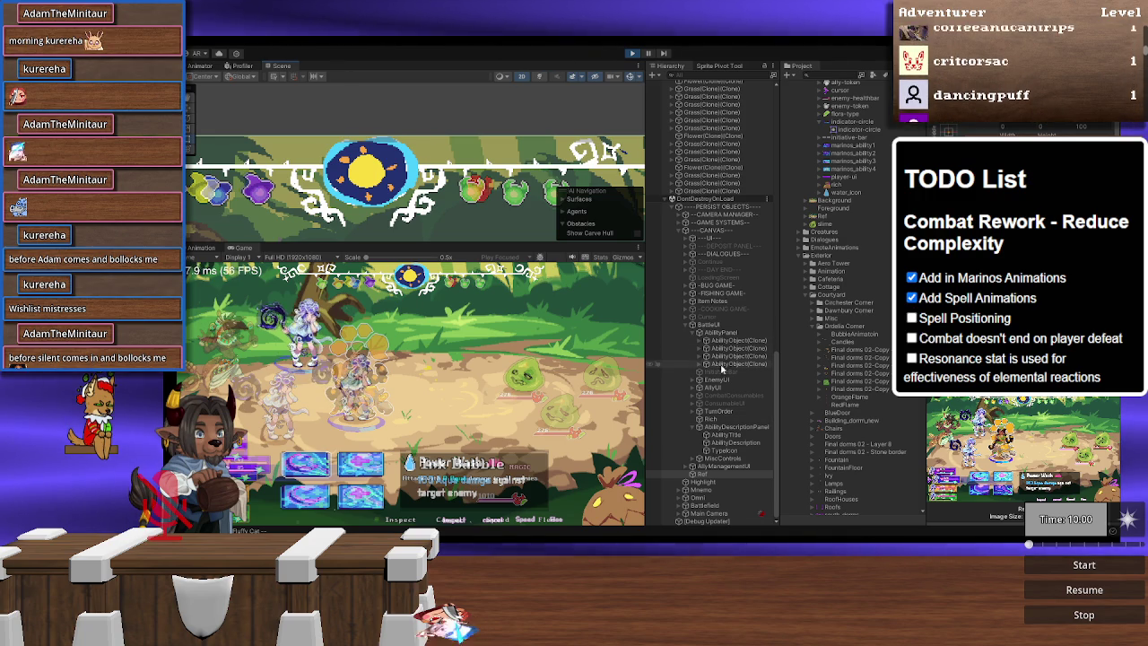
{"action": "left_click", "coordinate": [738, 410]}
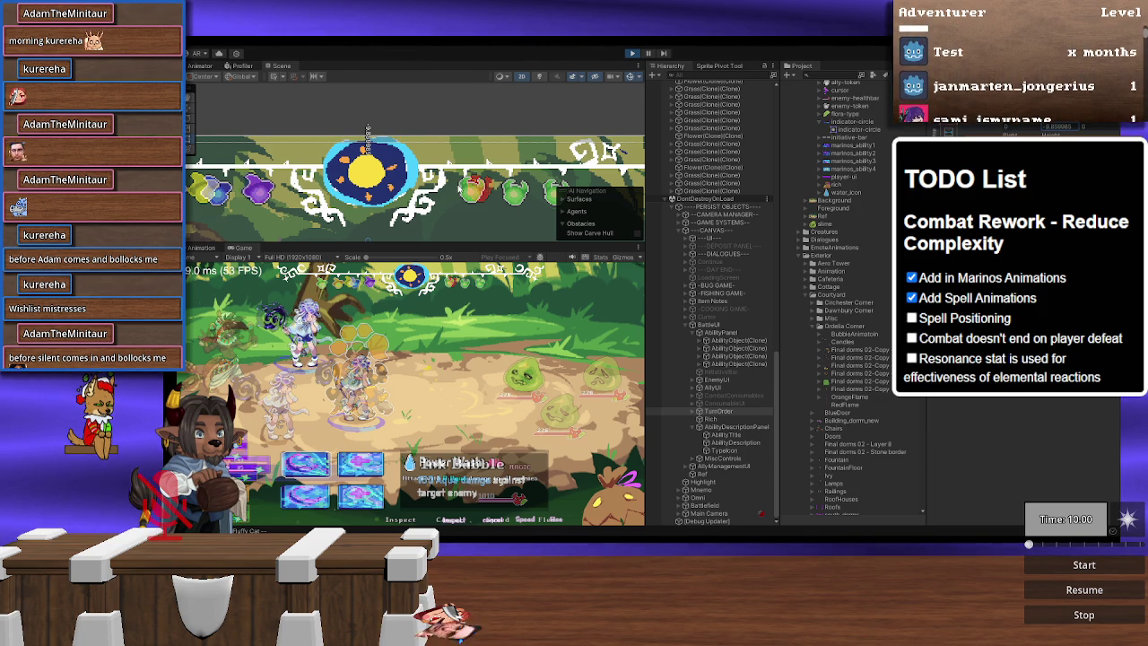
{"action": "scroll", "coordinate": [377, 193], "scroll_direction": "down", "scroll_amount": 5}
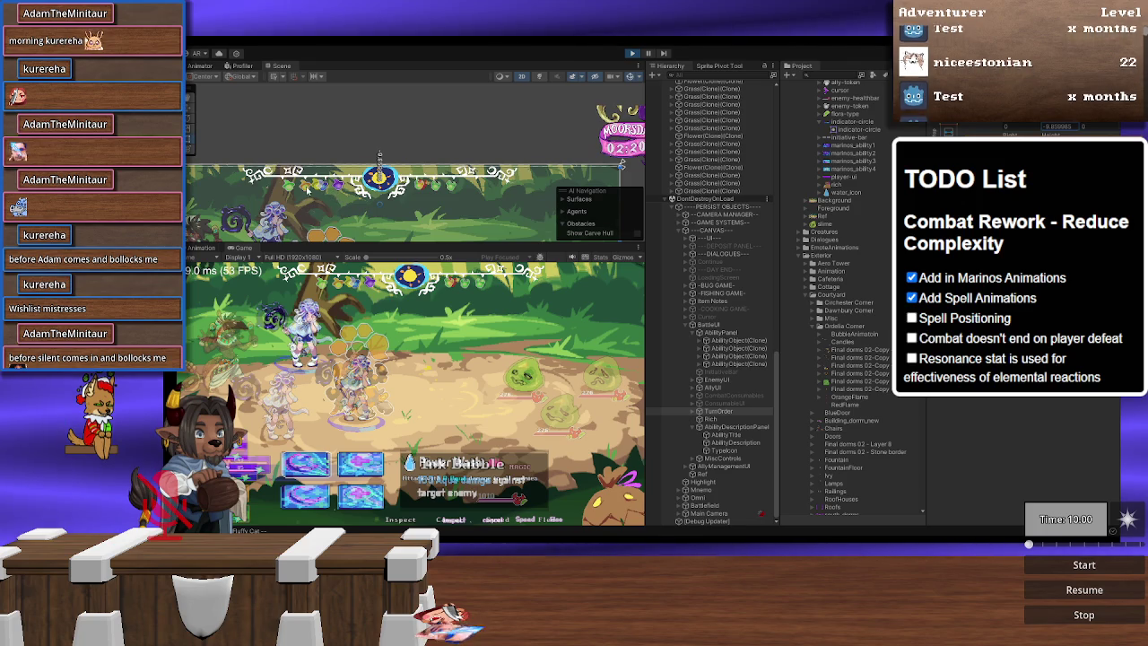
Step: Zoom the Scene view out and back in on the bottom-left health bars and ability cards
{"action": "scroll", "coordinate": [307, 188], "scroll_direction": "up", "scroll_amount": 3}
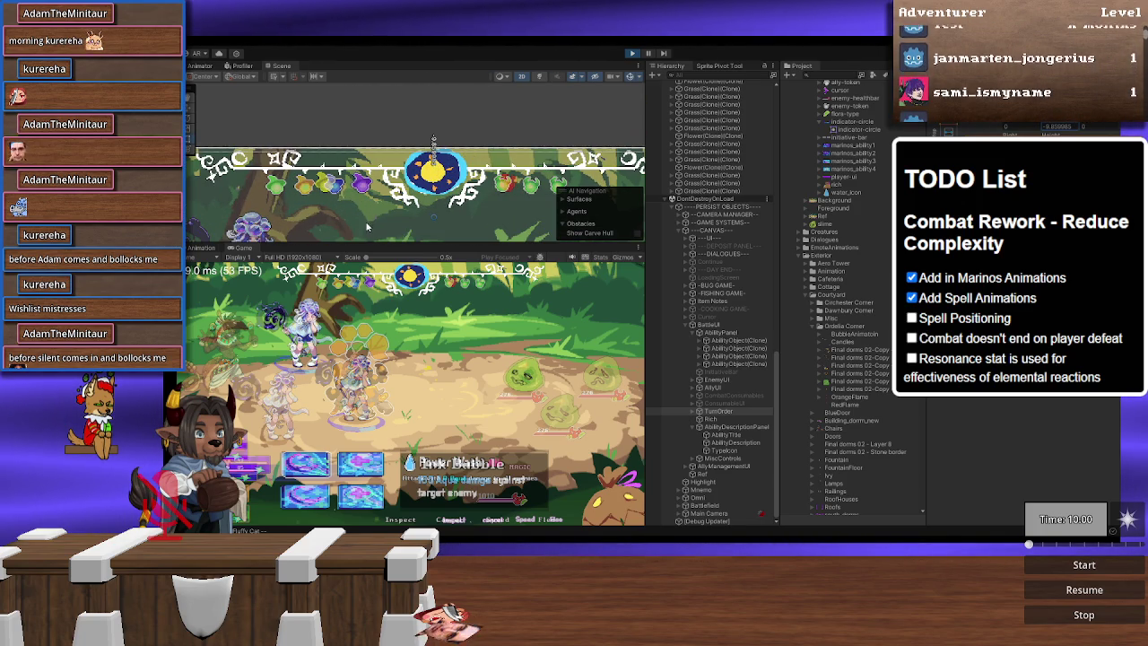
{"action": "scroll", "coordinate": [366, 207], "scroll_direction": "down", "scroll_amount": 2}
{"action": "scroll", "coordinate": [368, 204], "scroll_direction": "down", "scroll_amount": 3}
{"action": "scroll", "coordinate": [422, 171], "scroll_direction": "up", "scroll_amount": 5}
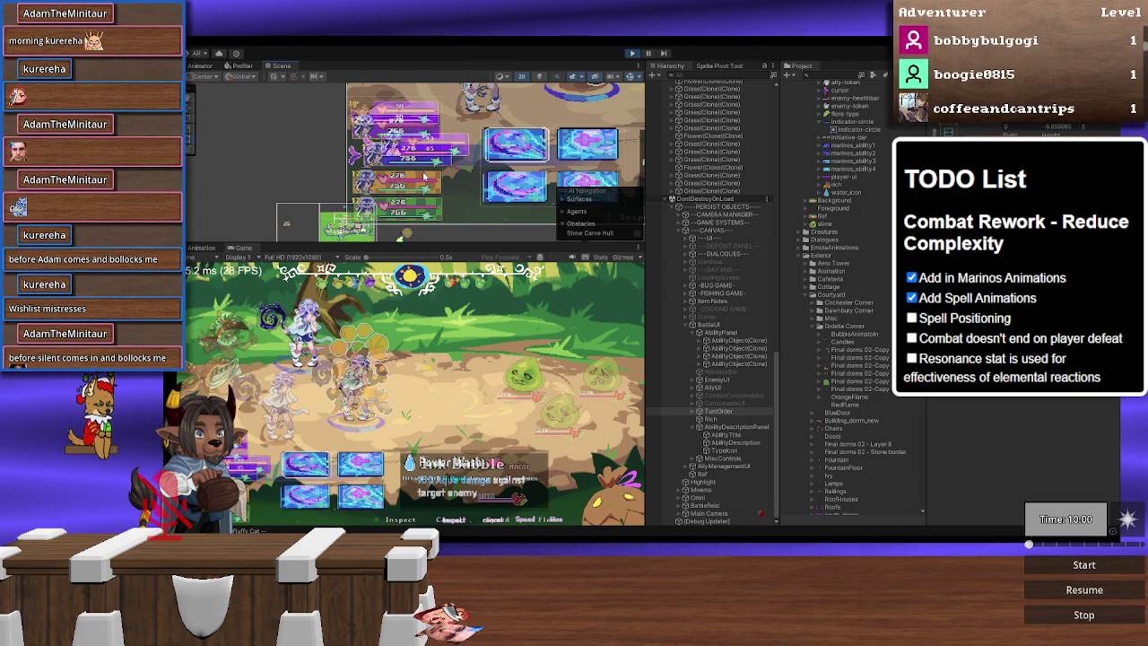
Step: Select AllyUI to view its Vertical Layout Group, then expand it to list Omni and Marinos
{"action": "scroll", "coordinate": [424, 177], "scroll_direction": "up", "scroll_amount": 3}
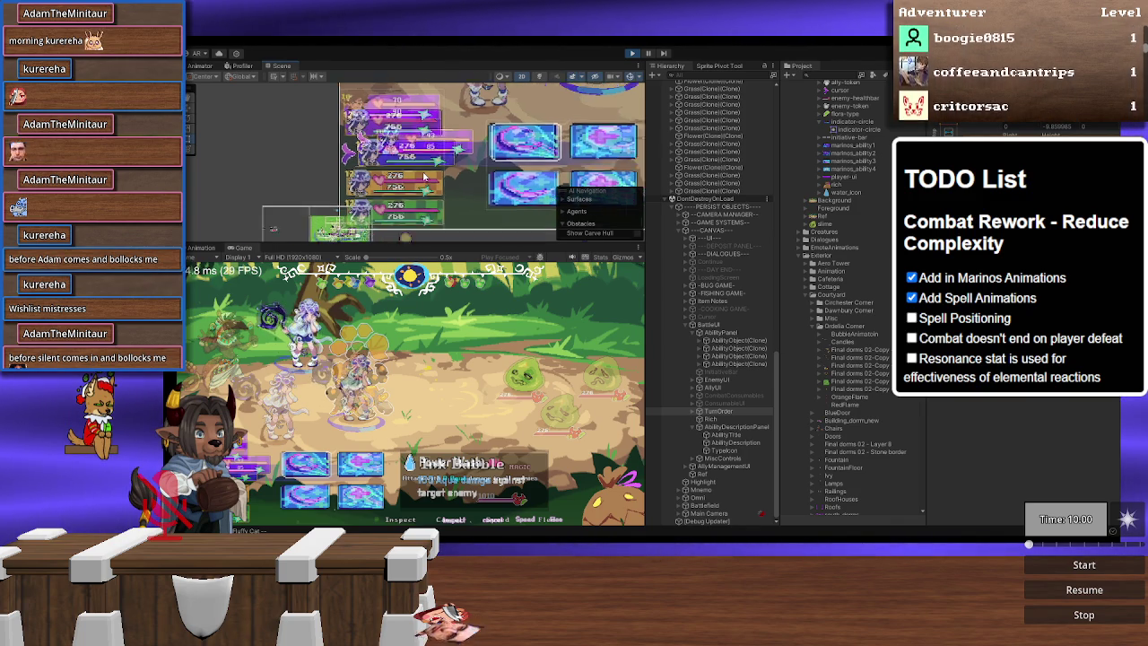
{"action": "left_click_drag", "start_coordinate": [424, 177], "coordinate": [441, 230]}
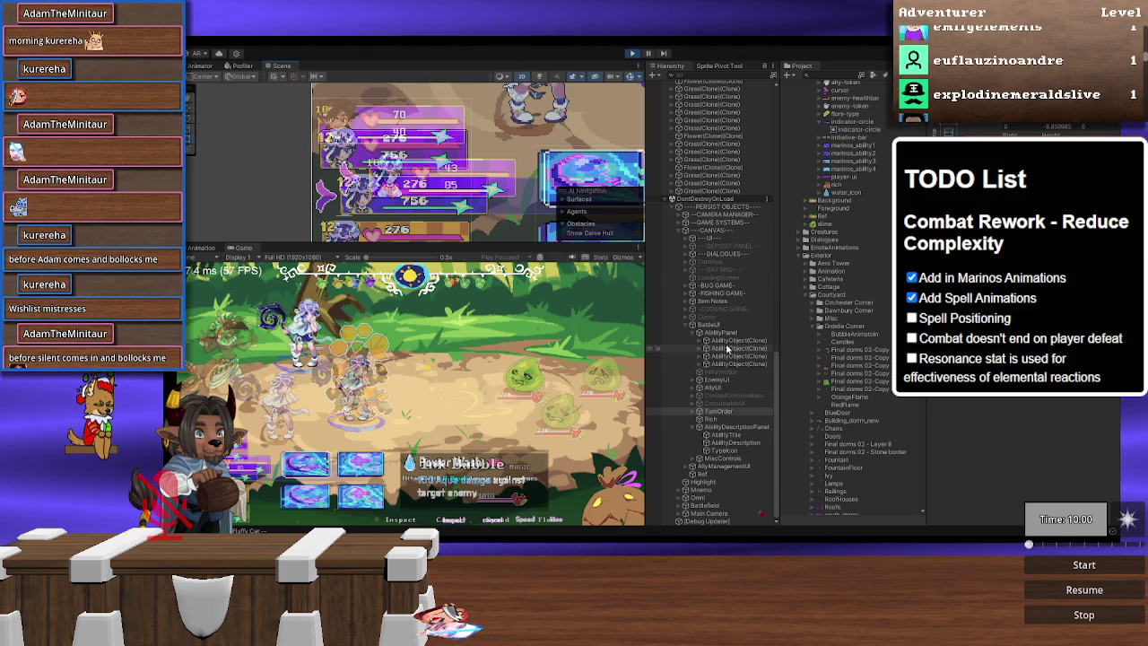
{"action": "left_click", "coordinate": [719, 388]}
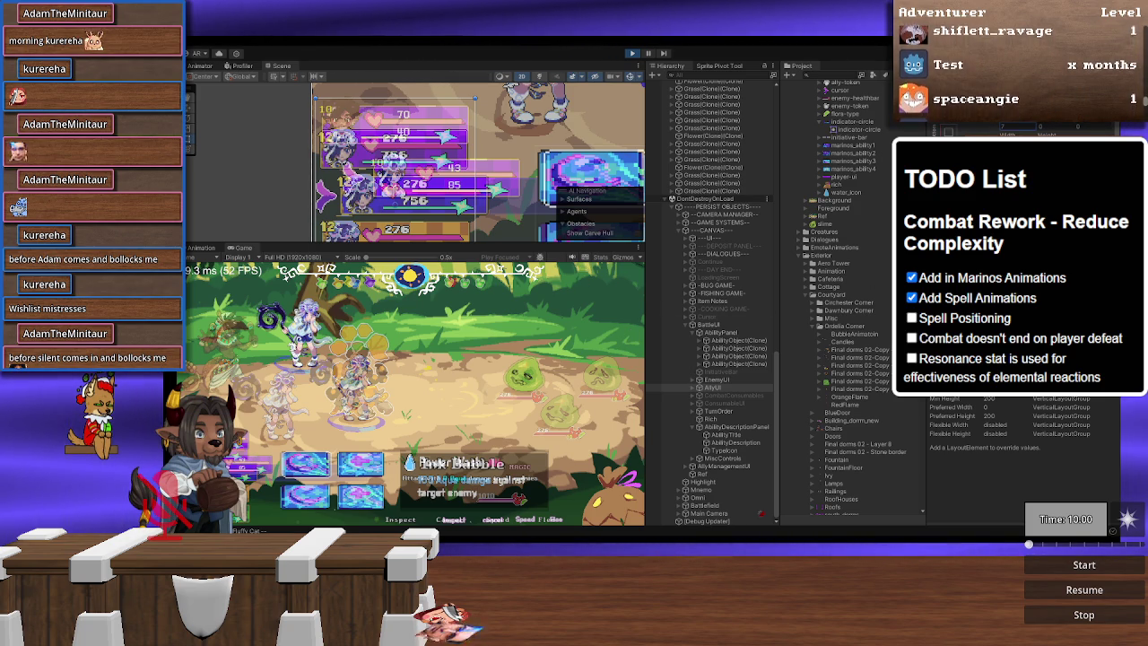
{"action": "mouse_move", "coordinate": [422, 202]}
{"action": "left_mouse_down"}
{"action": "mouse_move", "coordinate": [412, 123]}
{"action": "mouse_move", "coordinate": [404, 157]}
{"action": "left_mouse_up"}
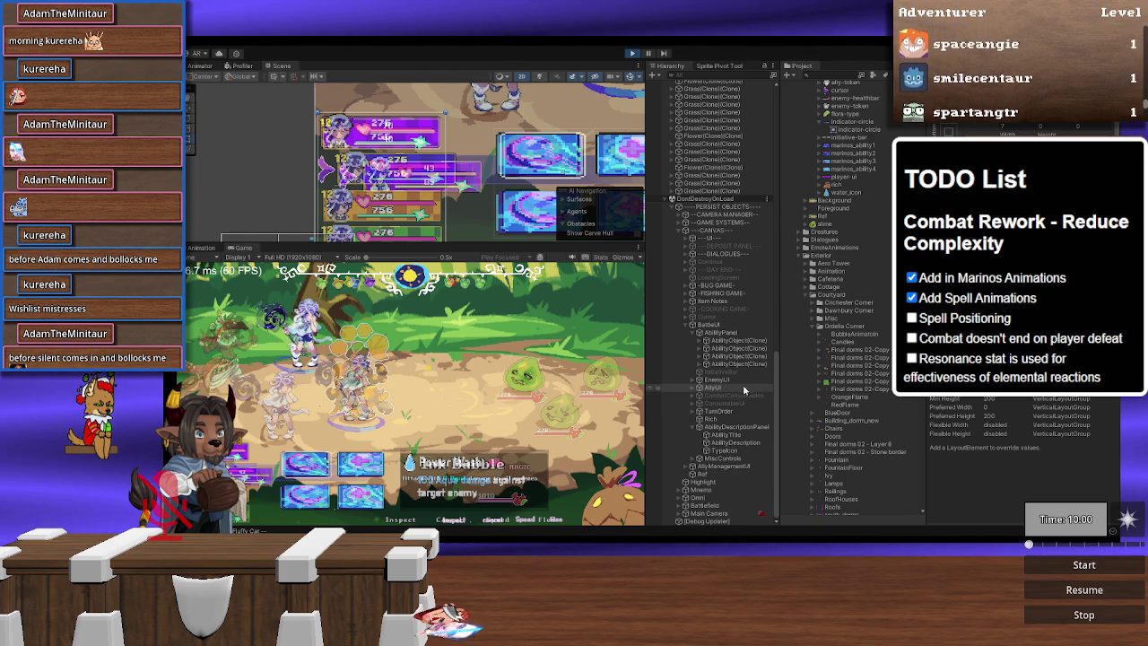
{"action": "left_click", "coordinate": [697, 388]}
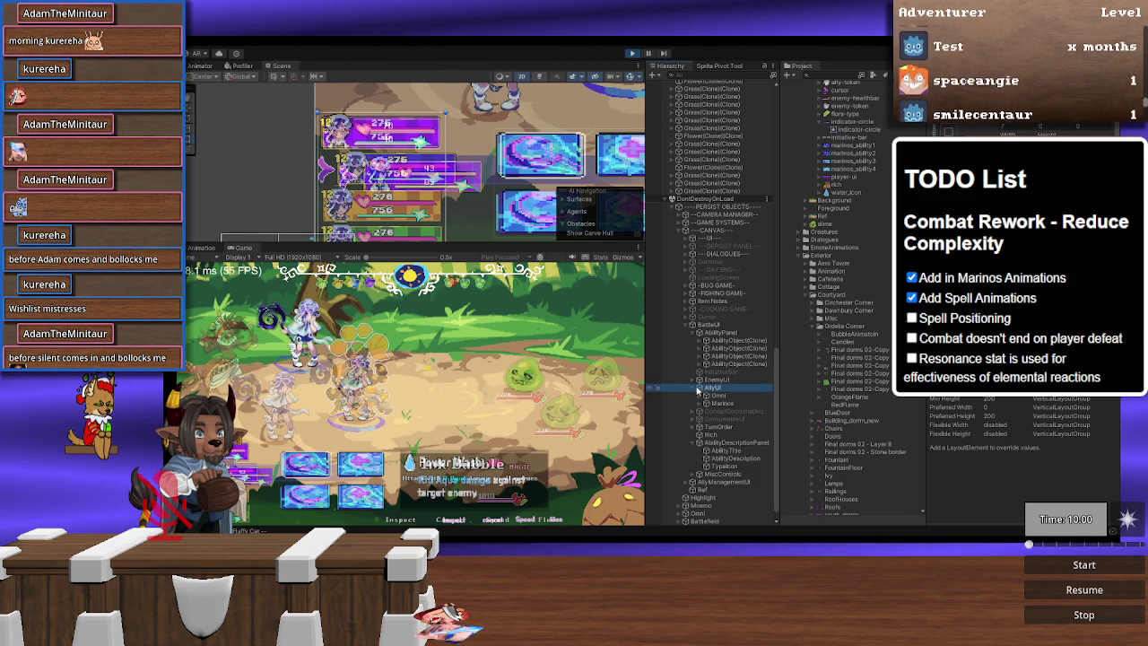
{"action": "left_click", "coordinate": [722, 395]}
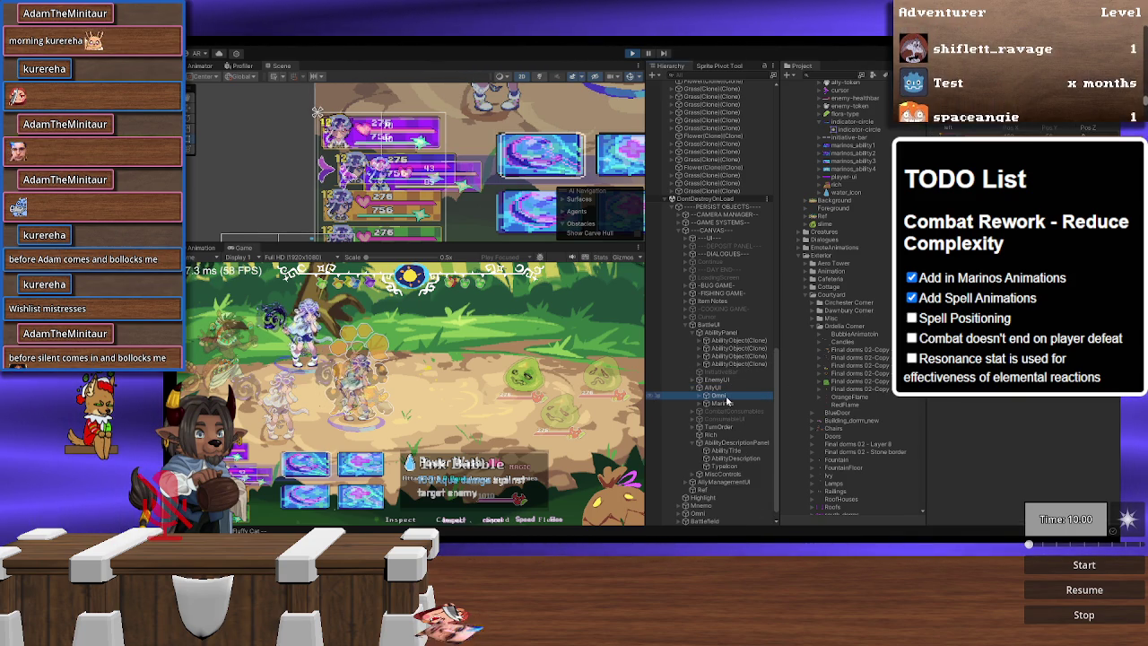
{"action": "key", "text": "ctrl+d"}
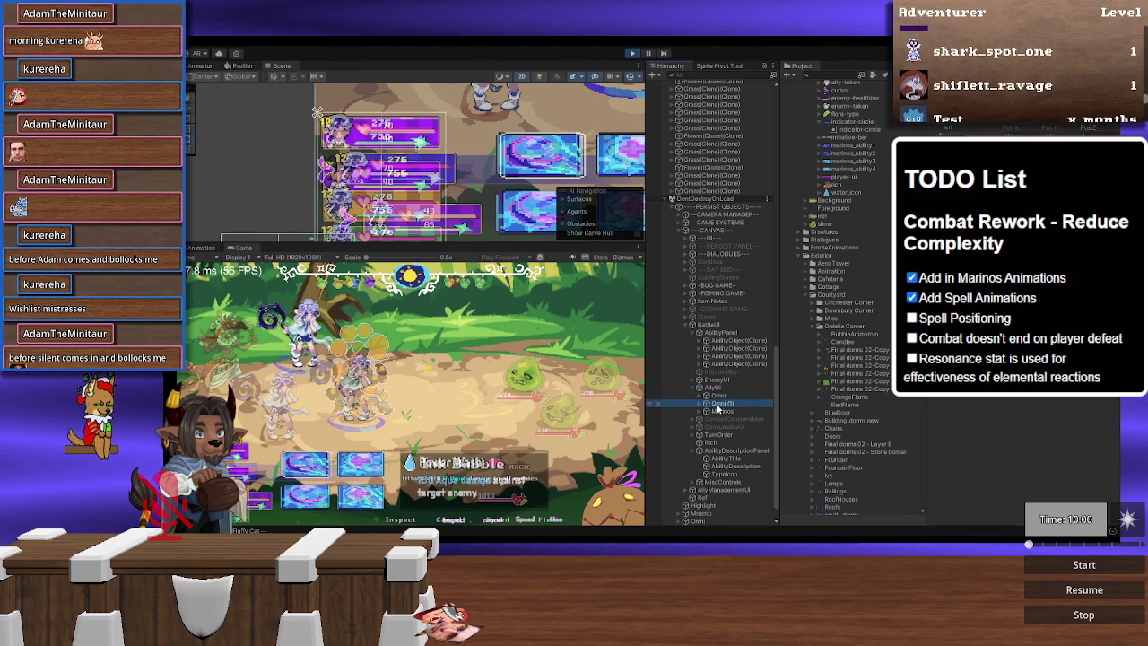
{"action": "scroll", "coordinate": [718, 405], "scroll_direction": "down", "scroll_amount": 2}
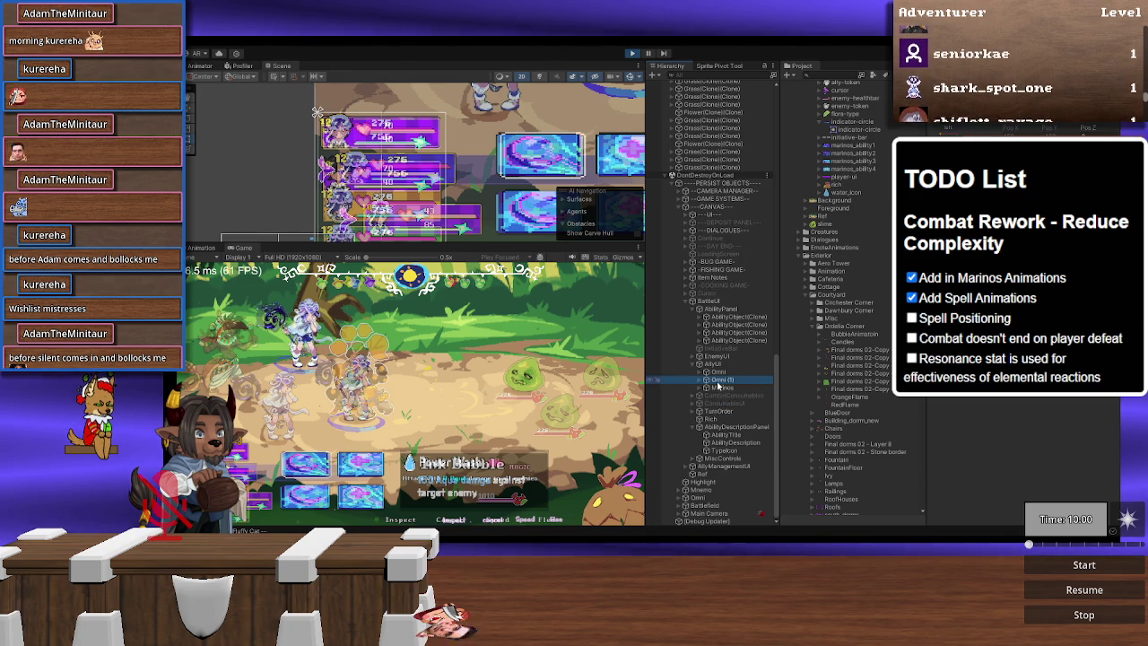
{"action": "left_click_drag", "start_coordinate": [716, 383], "coordinate": [703, 394]}
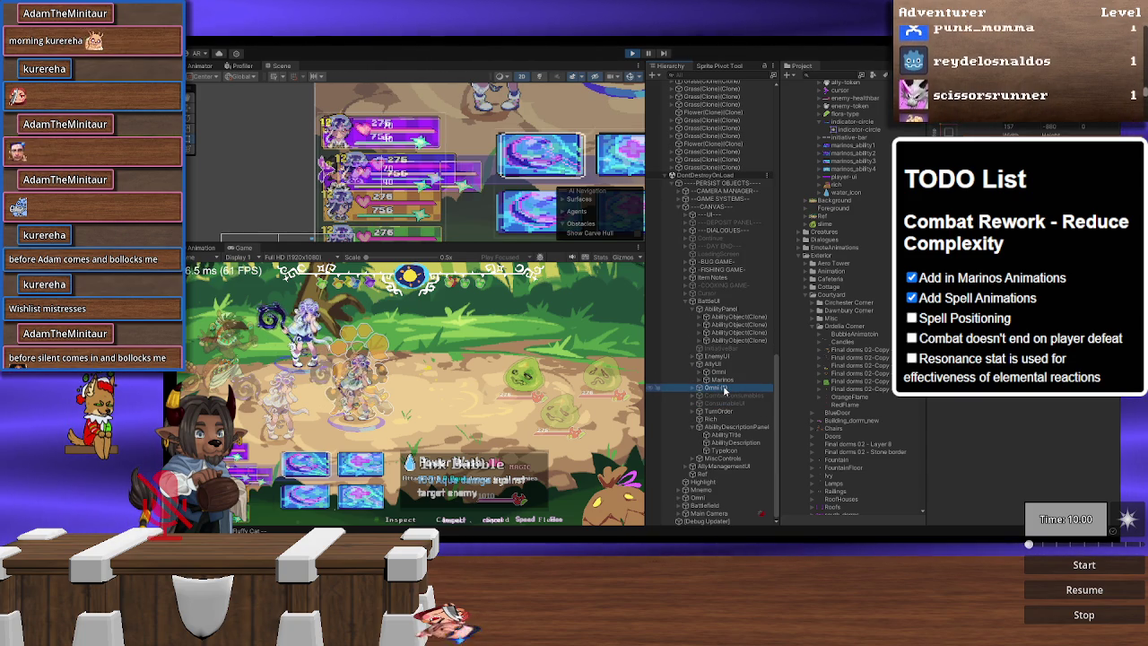
{"action": "left_click", "coordinate": [727, 388]}
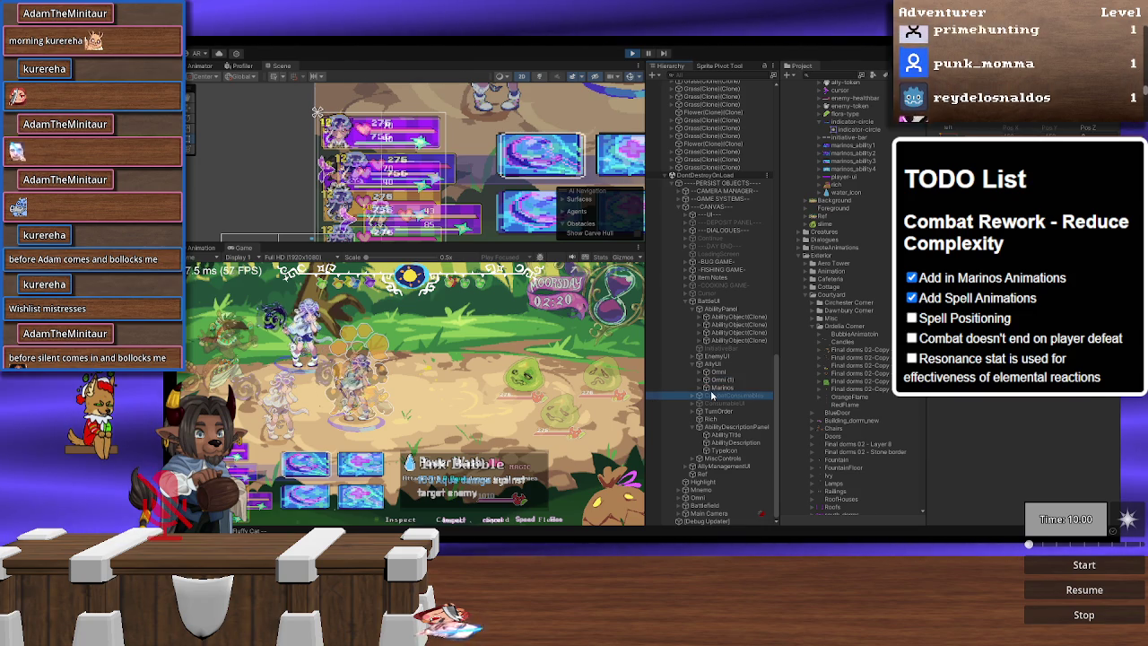
{"action": "left_click_drag", "start_coordinate": [727, 381], "coordinate": [722, 395]}
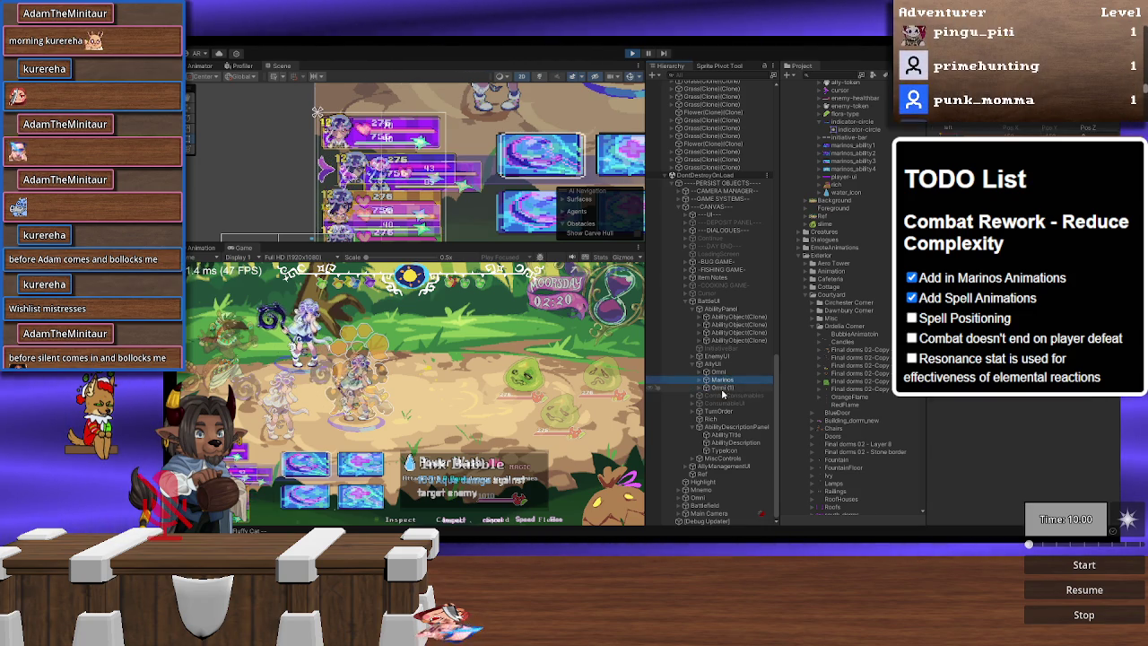
{"action": "key", "text": "ctrl+d"}
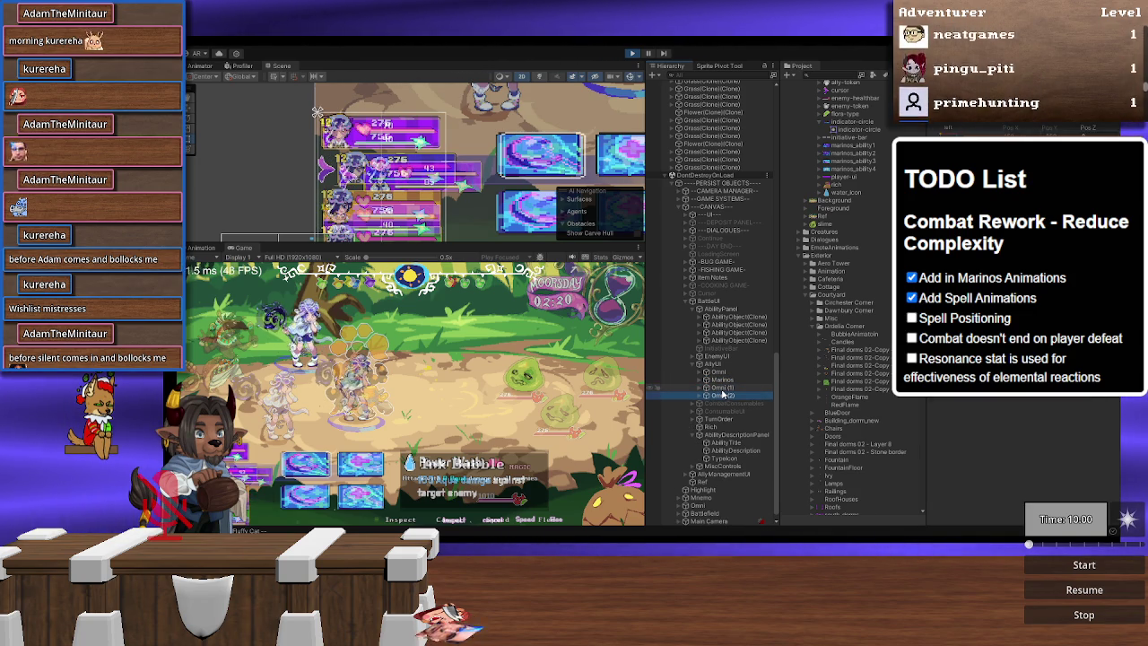
{"action": "scroll", "coordinate": [723, 393], "scroll_direction": "down", "scroll_amount": 1}
{"action": "mouse_move", "coordinate": [454, 193]}
{"action": "left_mouse_down"}
{"action": "mouse_move", "coordinate": [454, 142]}
{"action": "mouse_move", "coordinate": [447, 173]}
{"action": "left_mouse_up"}
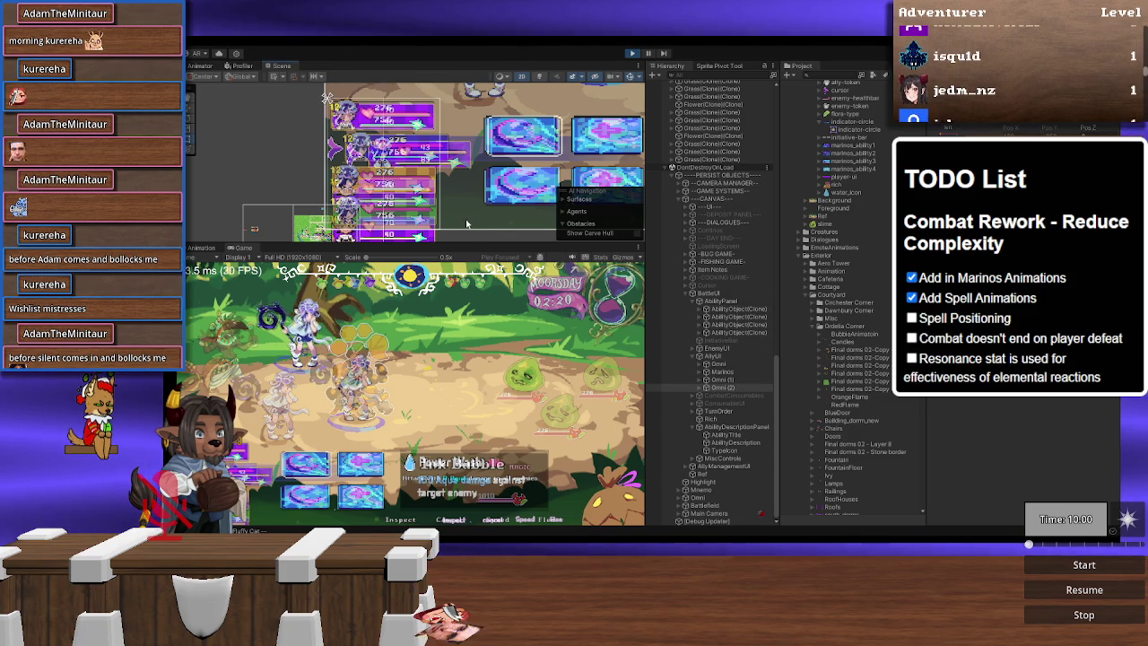
{"action": "left_click", "coordinate": [711, 475]}
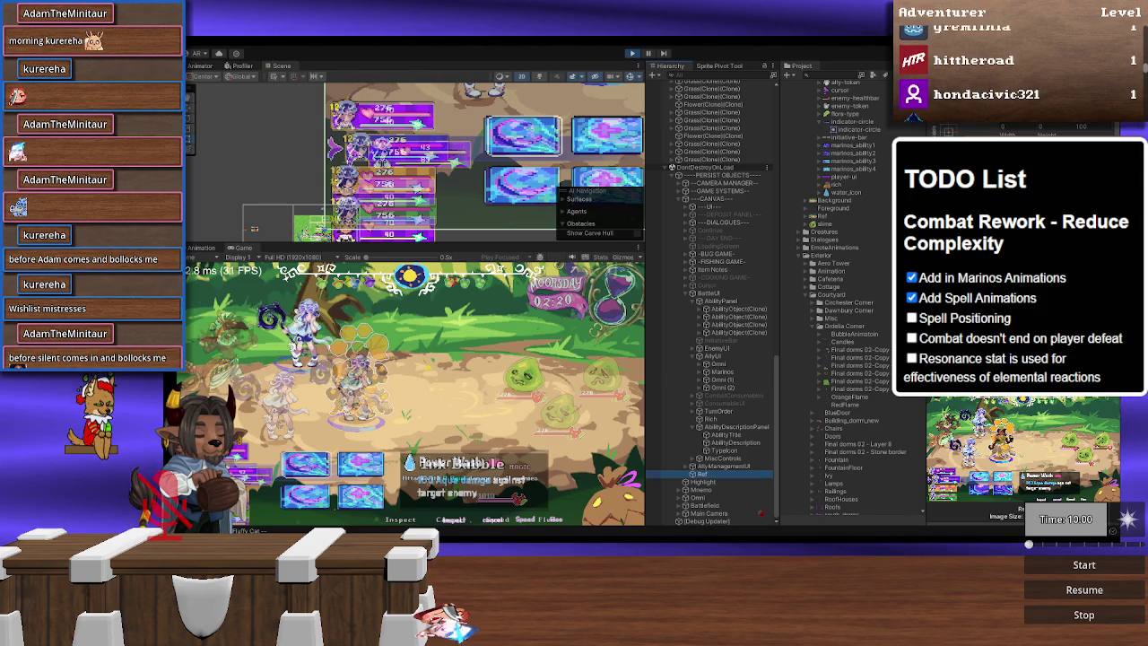
{"action": "left_click", "coordinate": [722, 357]}
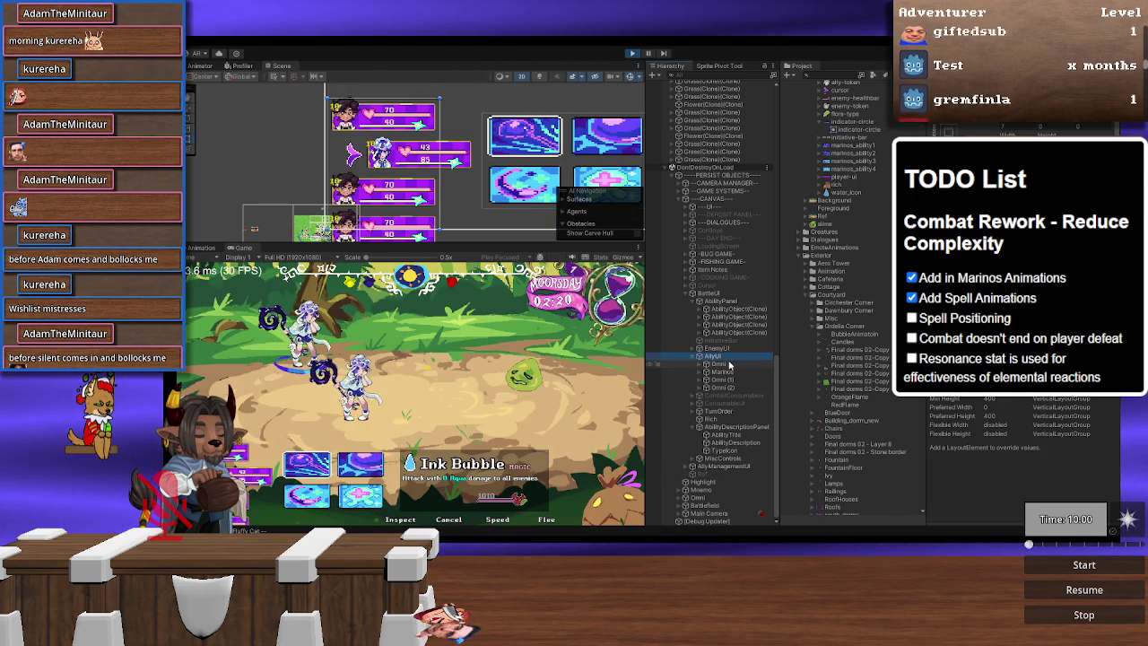
{"action": "left_click", "coordinate": [730, 364]}
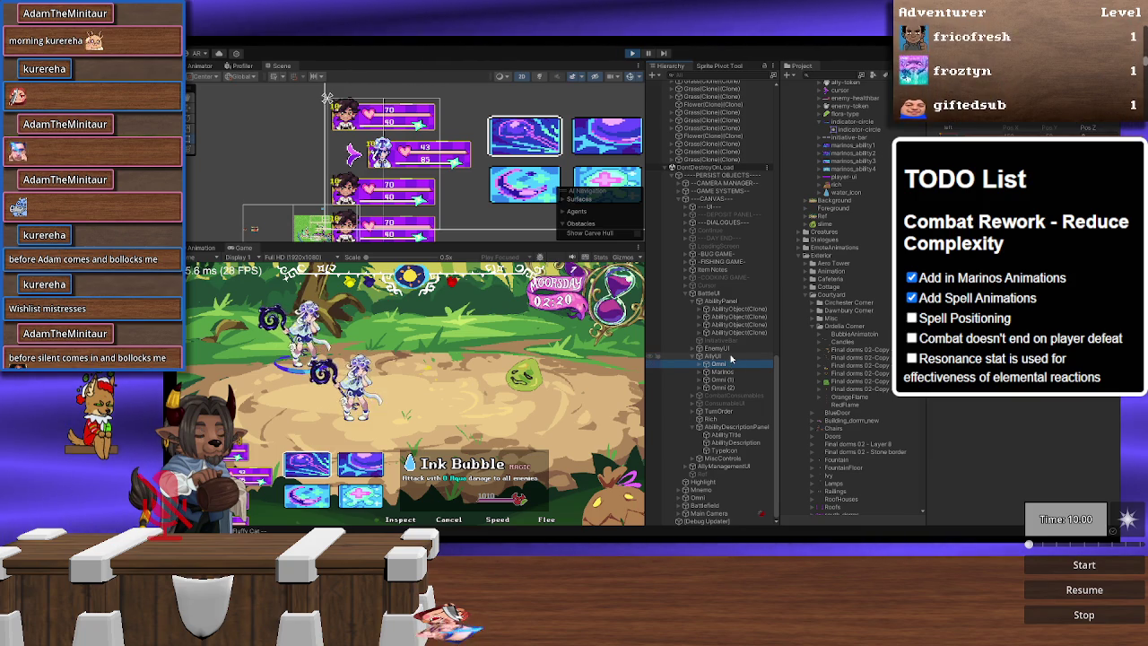
{"action": "left_click", "coordinate": [730, 357]}
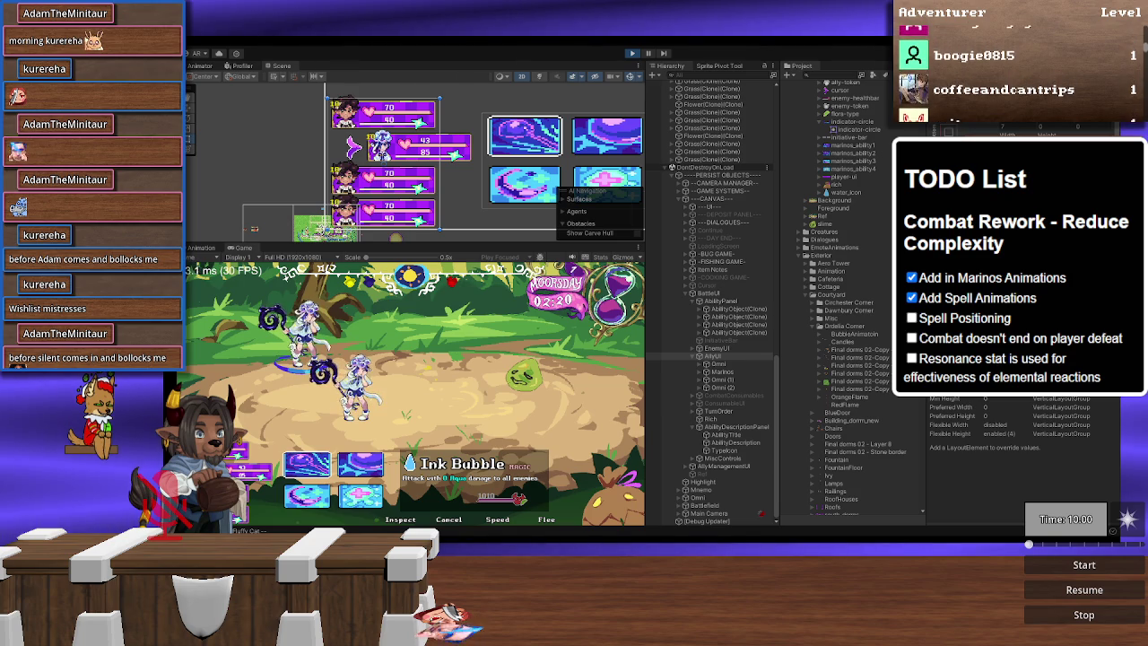
{"action": "left_click", "coordinate": [741, 388]}
{"action": "left_click", "coordinate": [744, 380], "text": "ctrl"}
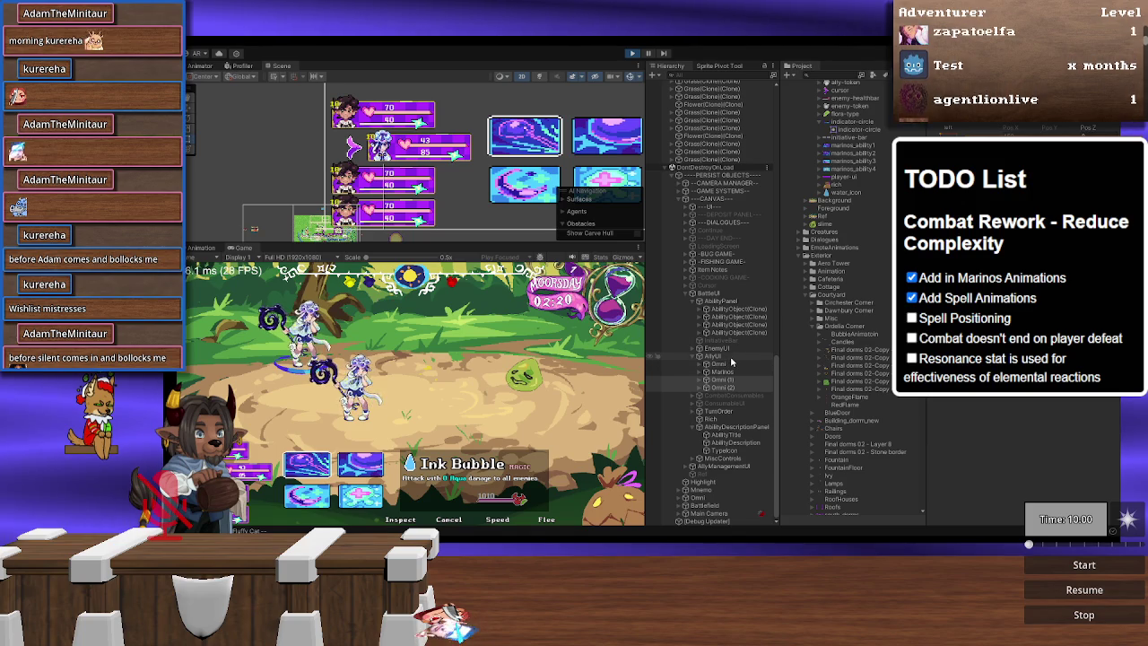
{"action": "left_click", "coordinate": [732, 358]}
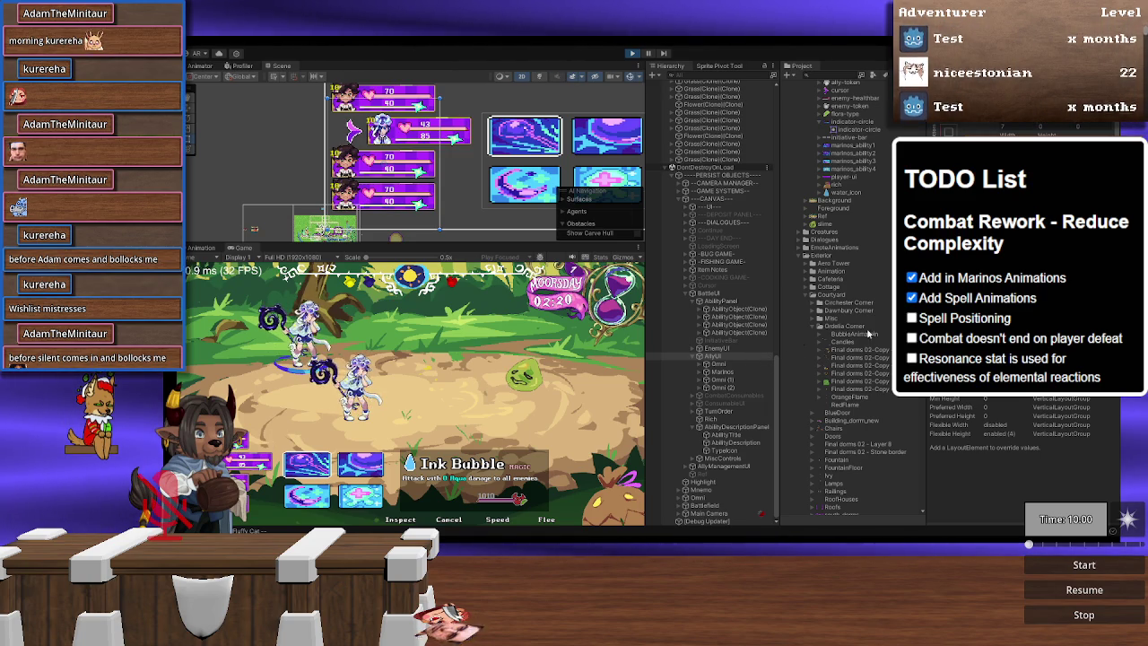
{"action": "left_click", "coordinate": [727, 380]}
{"action": "left_click", "coordinate": [727, 387], "text": "shift"}
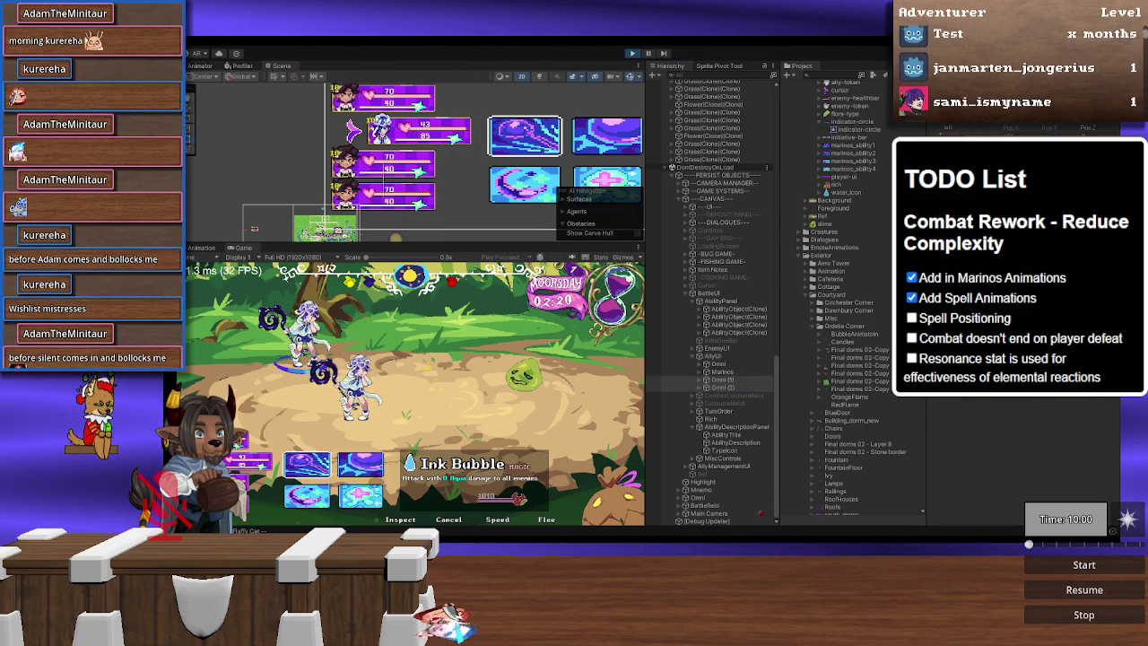
{"action": "left_click", "coordinate": [730, 358]}
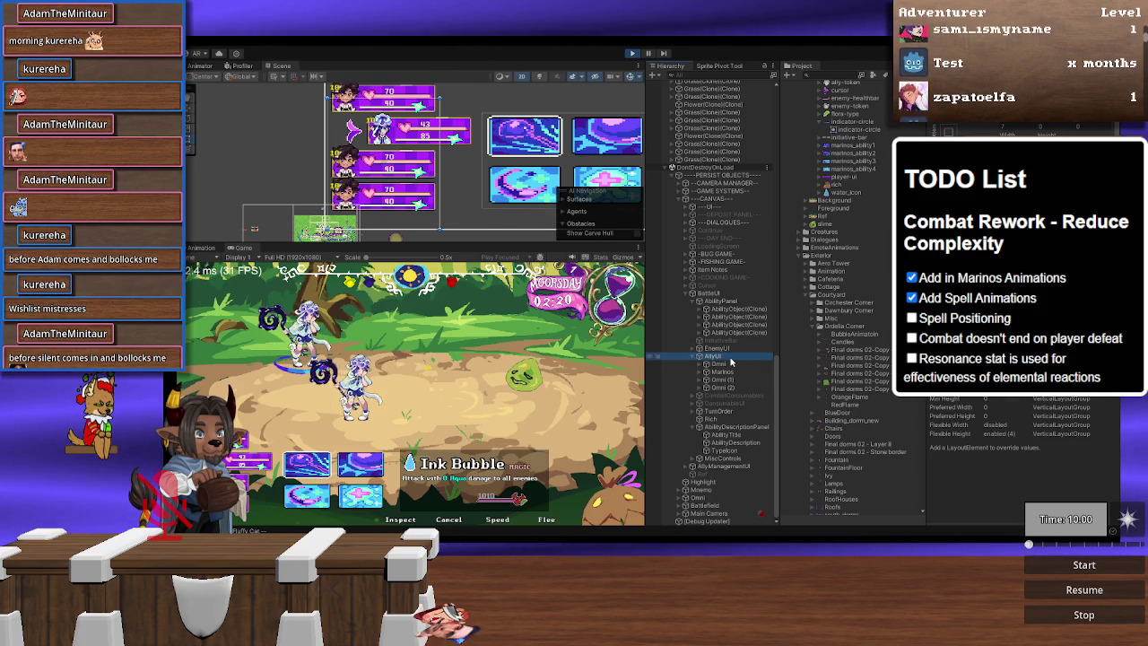
{"action": "scroll", "coordinate": [454, 194], "scroll_direction": "up", "scroll_amount": 2}
{"action": "scroll", "coordinate": [454, 194], "scroll_direction": "down", "scroll_amount": 3}
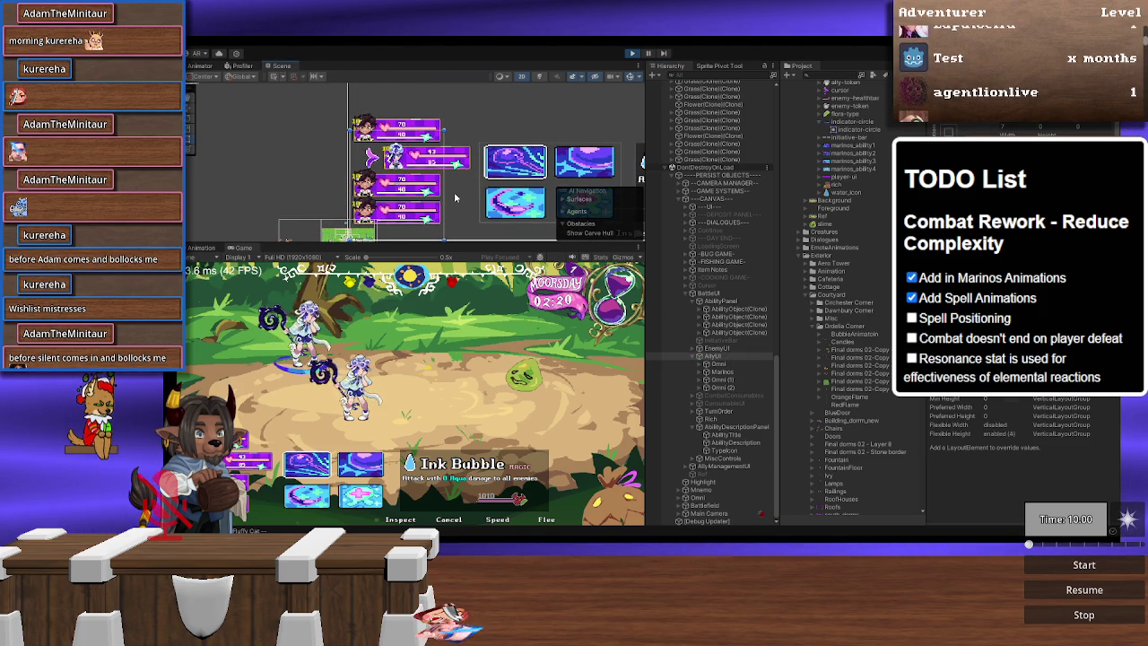
{"action": "mouse_move", "coordinate": [475, 181]}
{"action": "left_mouse_down"}
{"action": "mouse_move", "coordinate": [507, 157]}
{"action": "mouse_move", "coordinate": [496, 167]}
{"action": "left_mouse_up"}
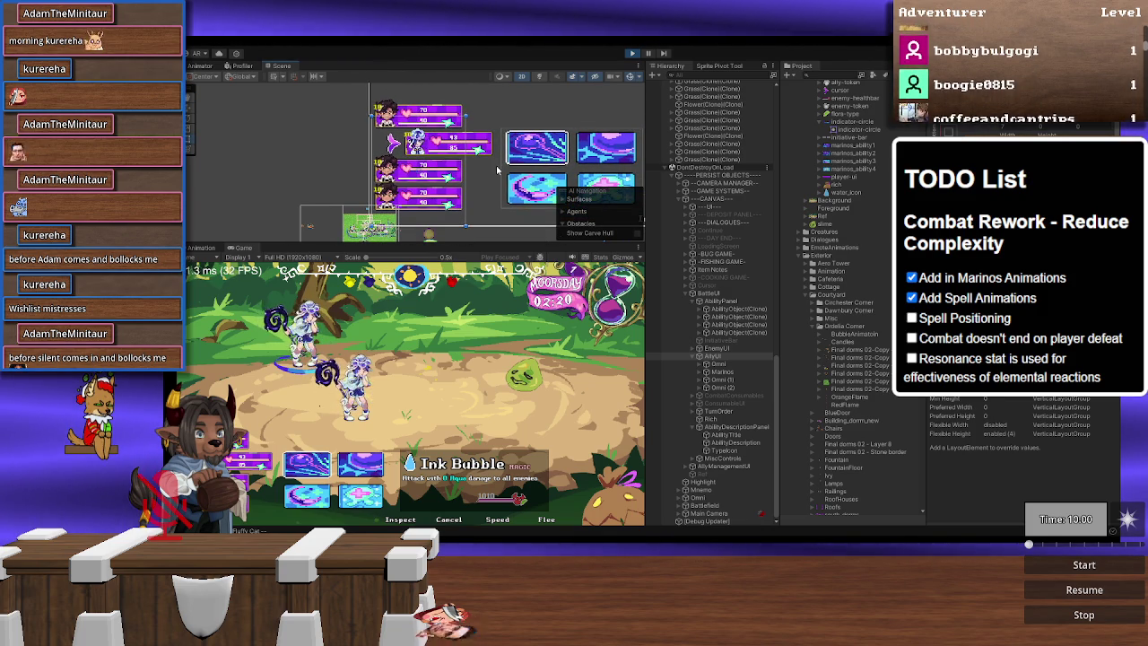
{"action": "left_click", "coordinate": [743, 365]}
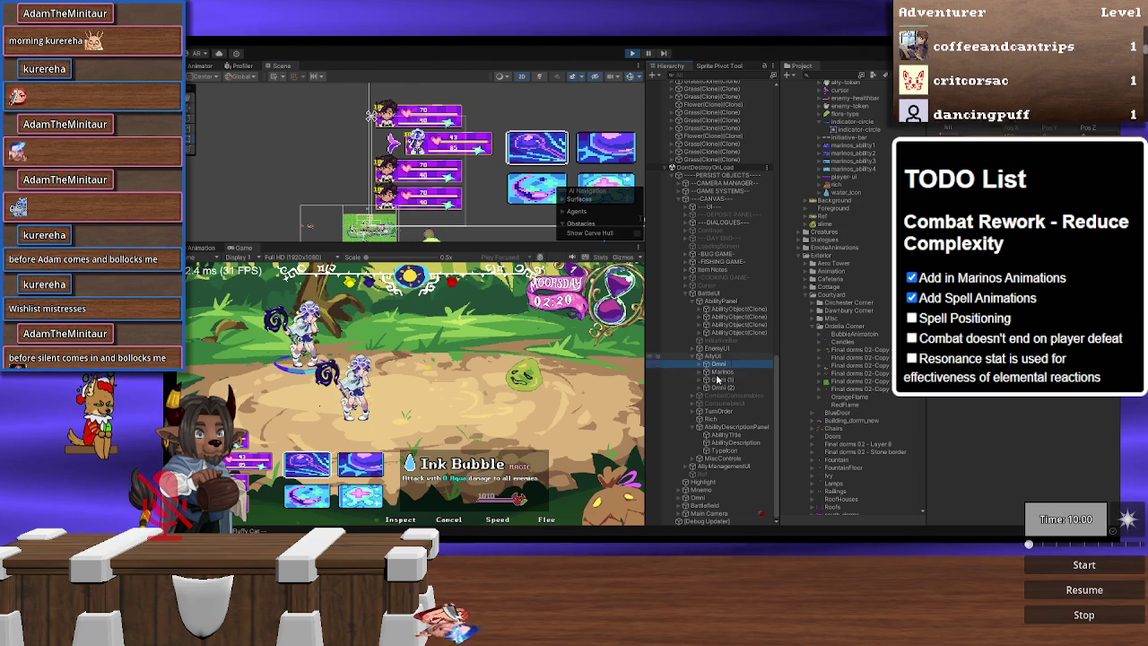
{"action": "left_click", "coordinate": [717, 374]}
{"action": "left_click", "coordinate": [726, 356]}
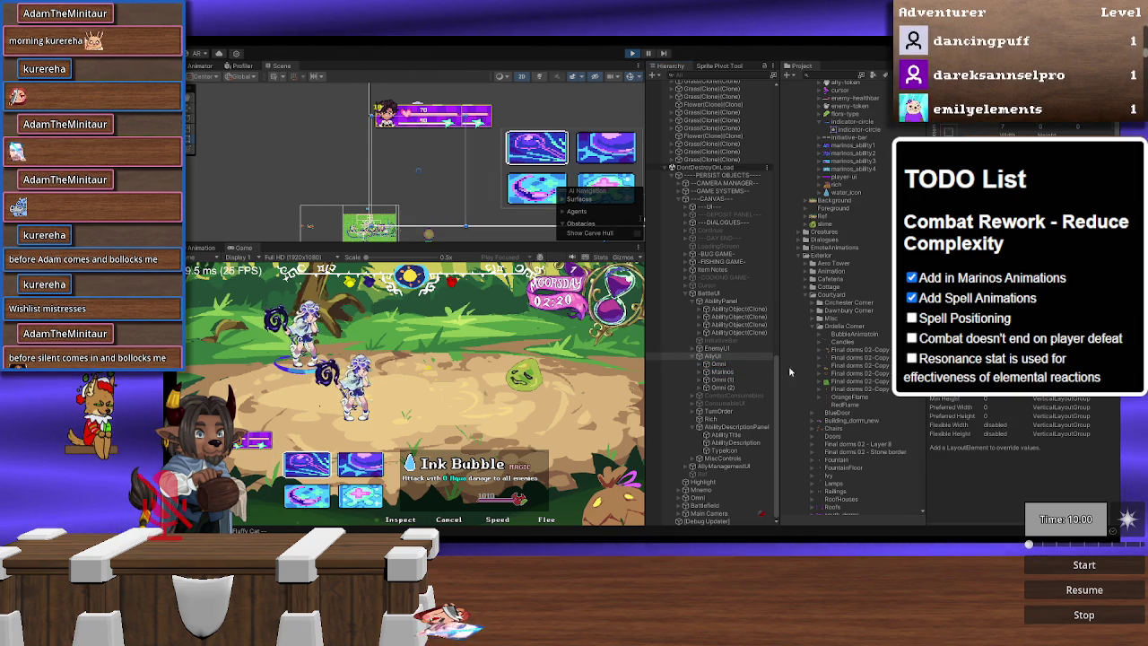
{"action": "left_click", "coordinate": [730, 365]}
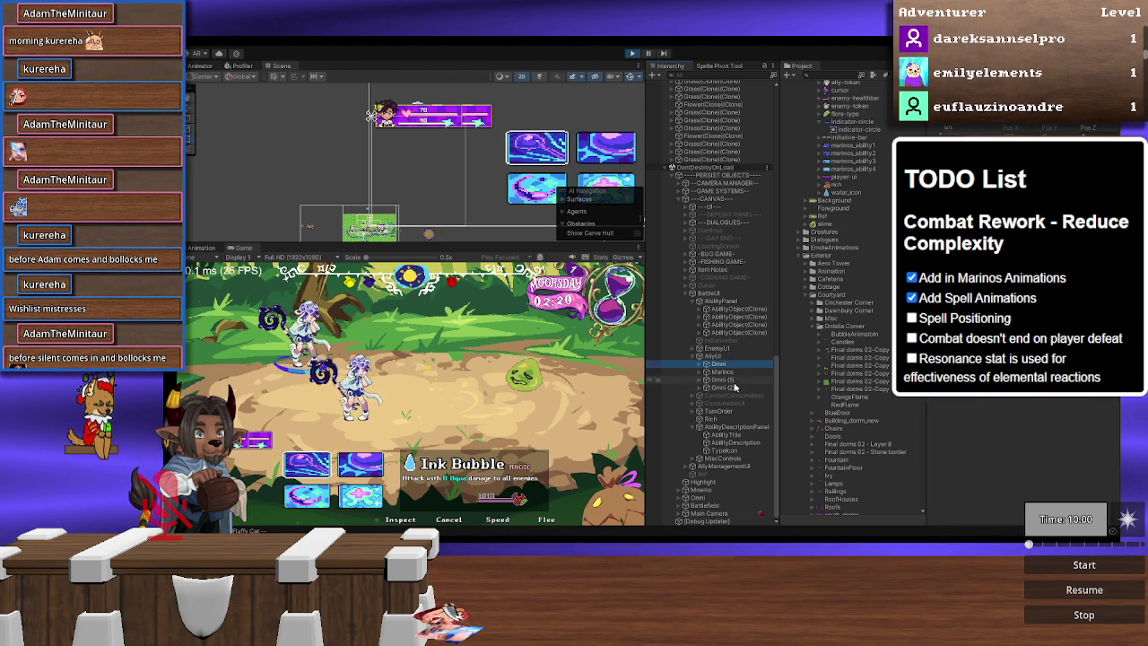
{"action": "left_click", "coordinate": [730, 387], "text": "shift"}
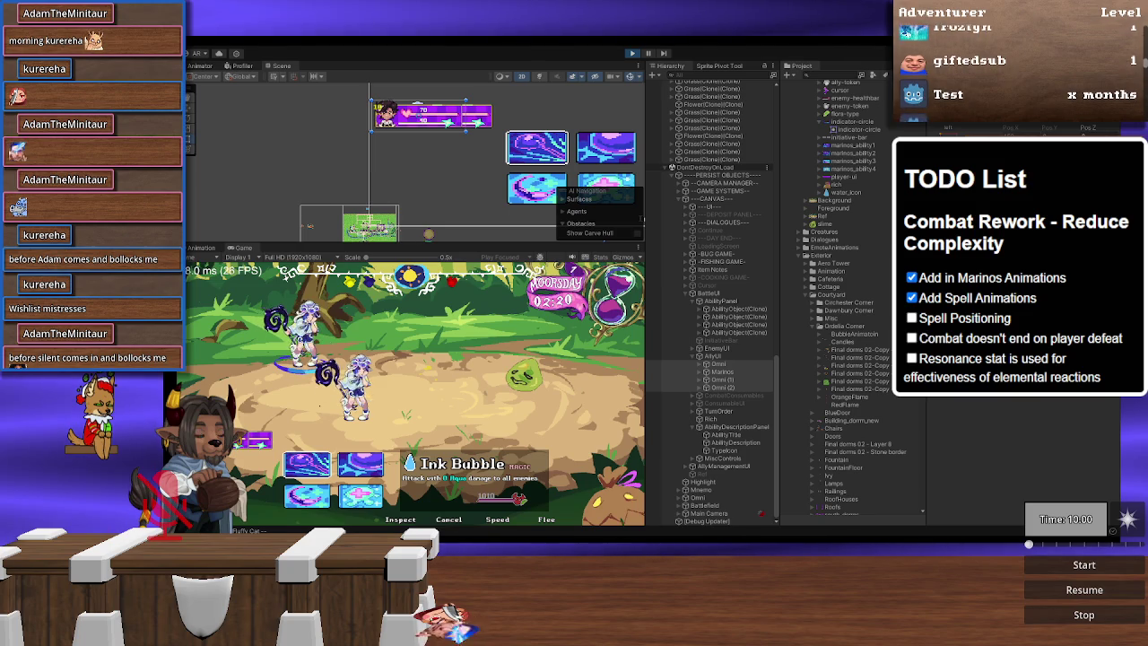
{"action": "left_click", "coordinate": [713, 356]}
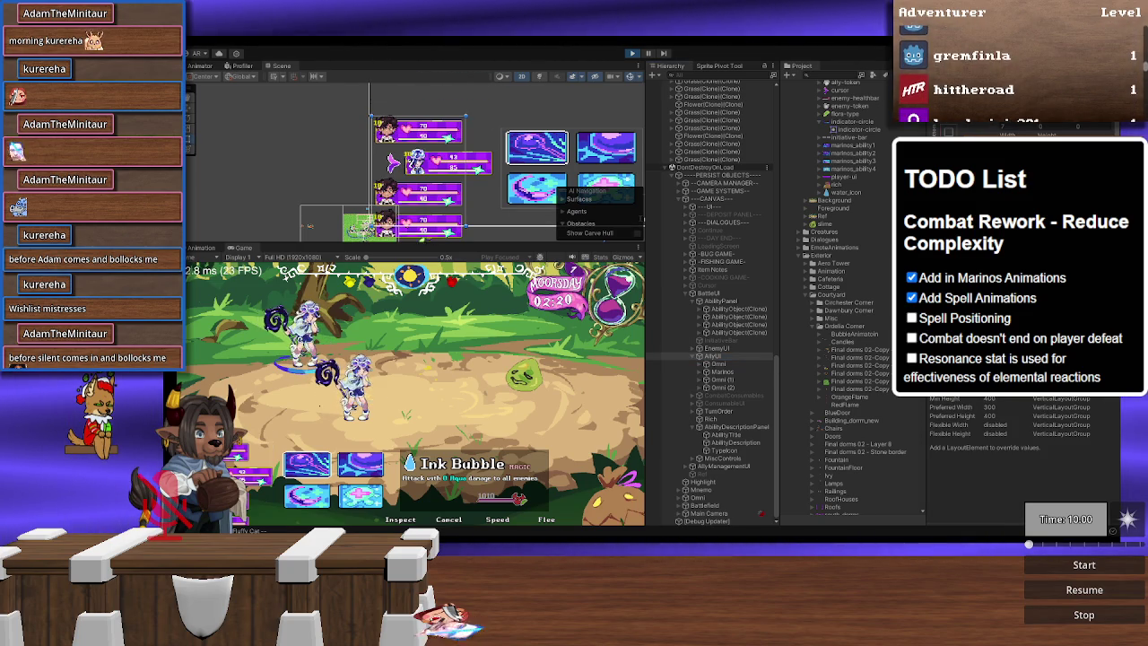
{"action": "left_click", "coordinate": [745, 364]}
{"action": "left_click", "coordinate": [744, 387], "text": "shift"}
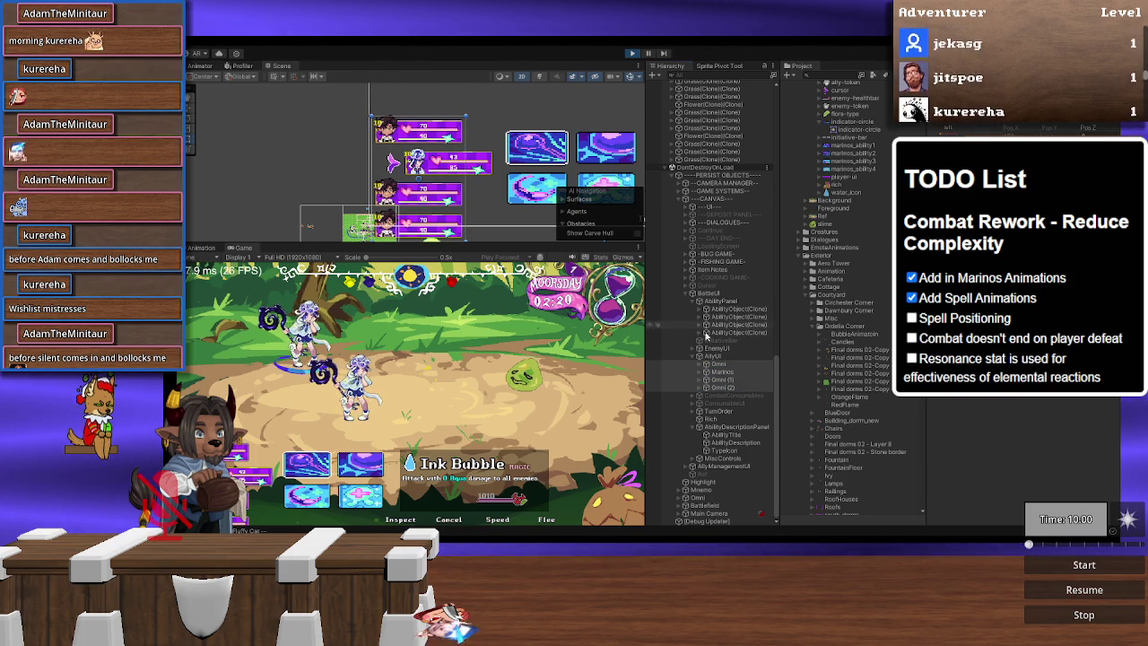
{"action": "left_click", "coordinate": [733, 365]}
{"action": "left_click", "coordinate": [725, 388], "text": "shift"}
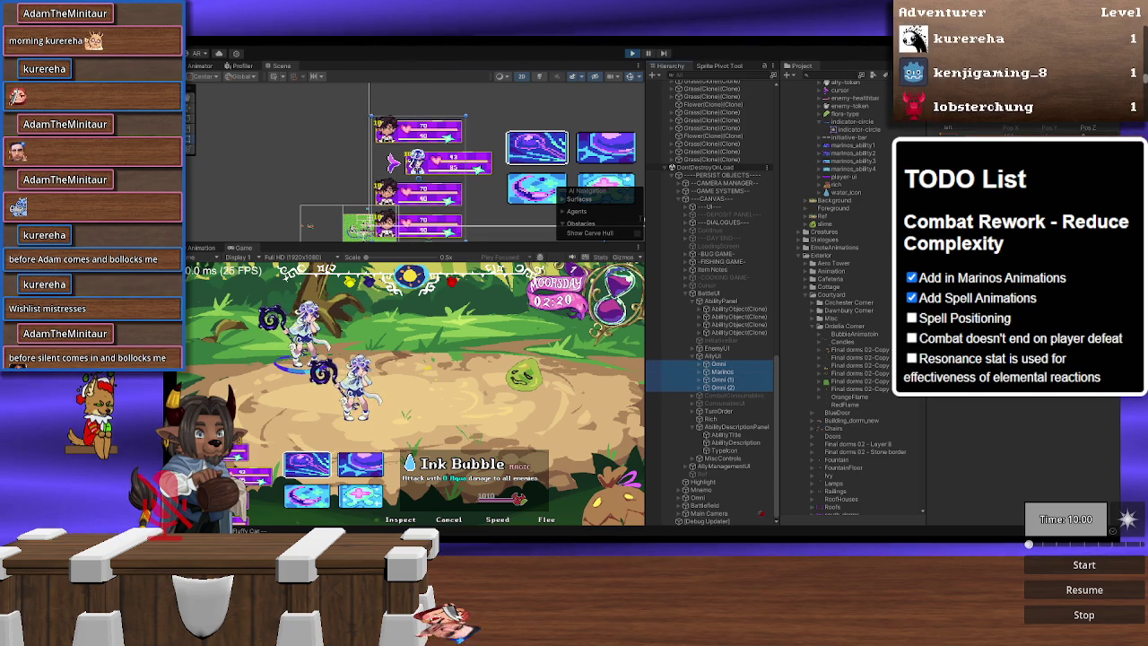
{"action": "left_click", "coordinate": [207, 166]}
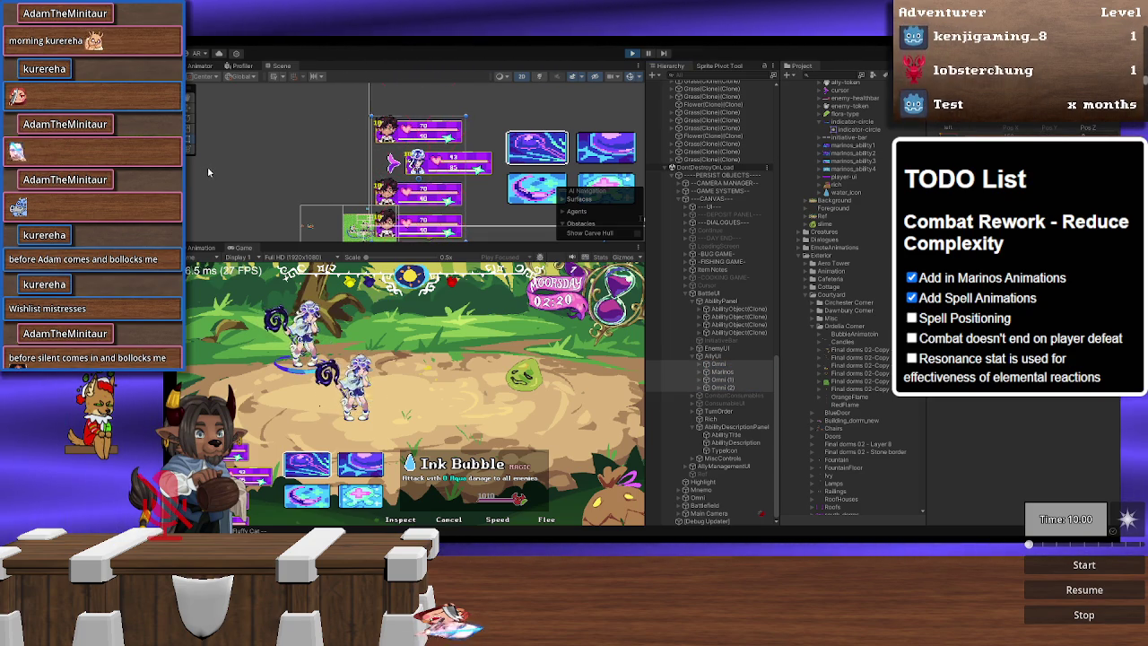
{"action": "left_click", "coordinate": [653, 357]}
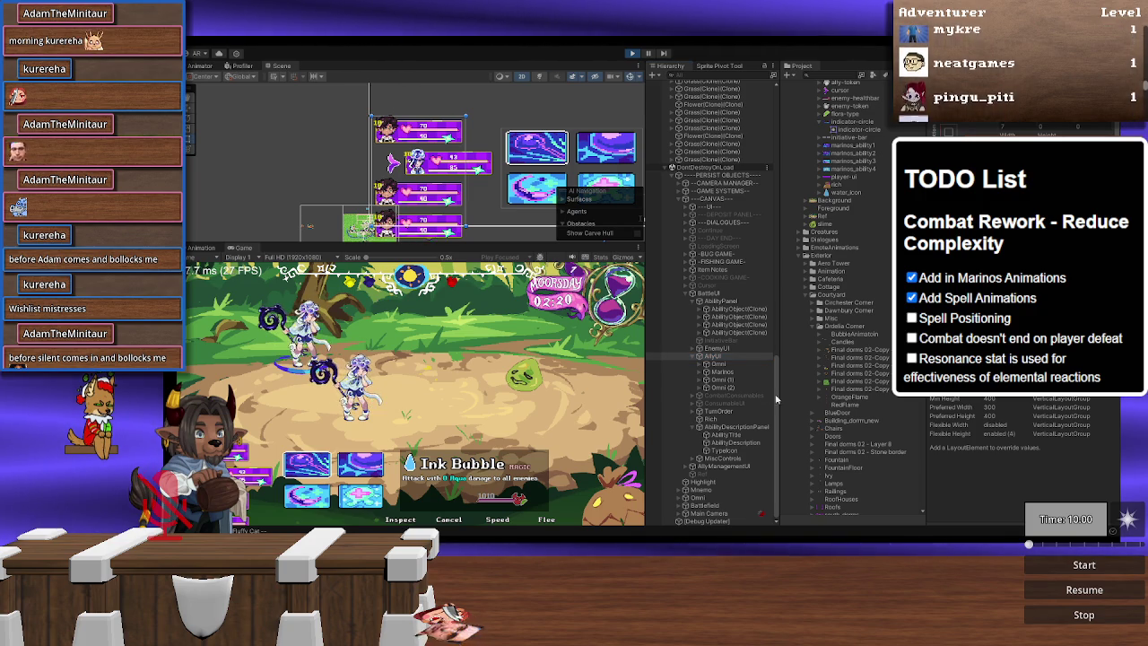
{"action": "left_click", "coordinate": [729, 364]}
{"action": "left_click", "coordinate": [715, 389], "text": "shift"}
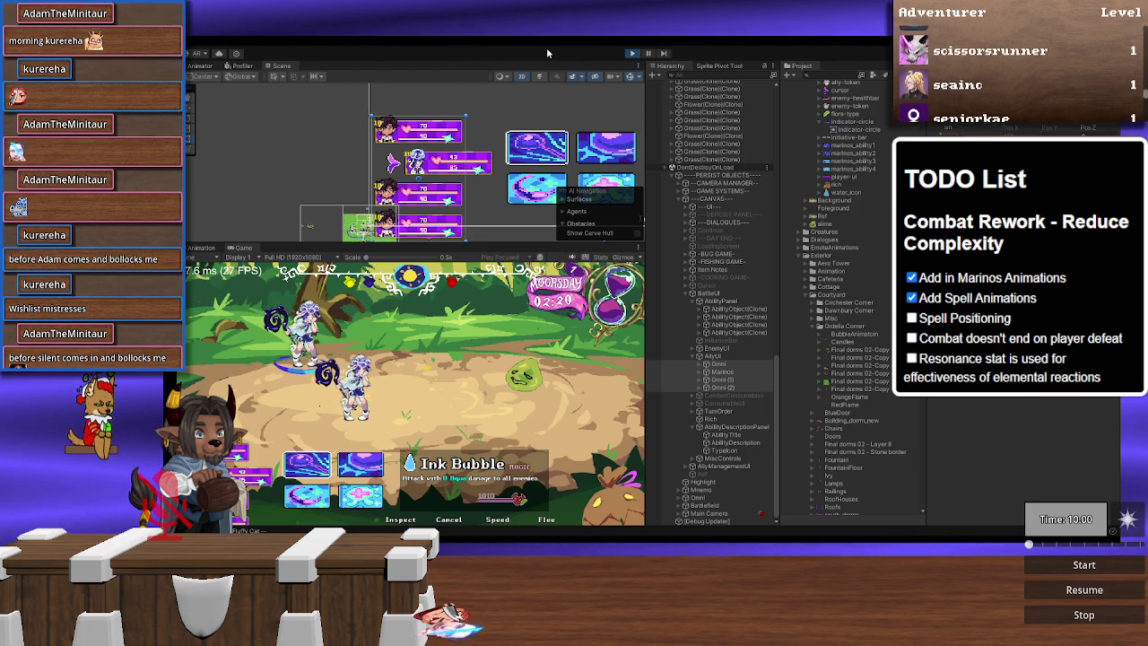
Step: Exit Play mode and select AllyUI under BattleUI in the BattleMechanicsTestWorld scene
{"action": "left_click", "coordinate": [631, 54]}
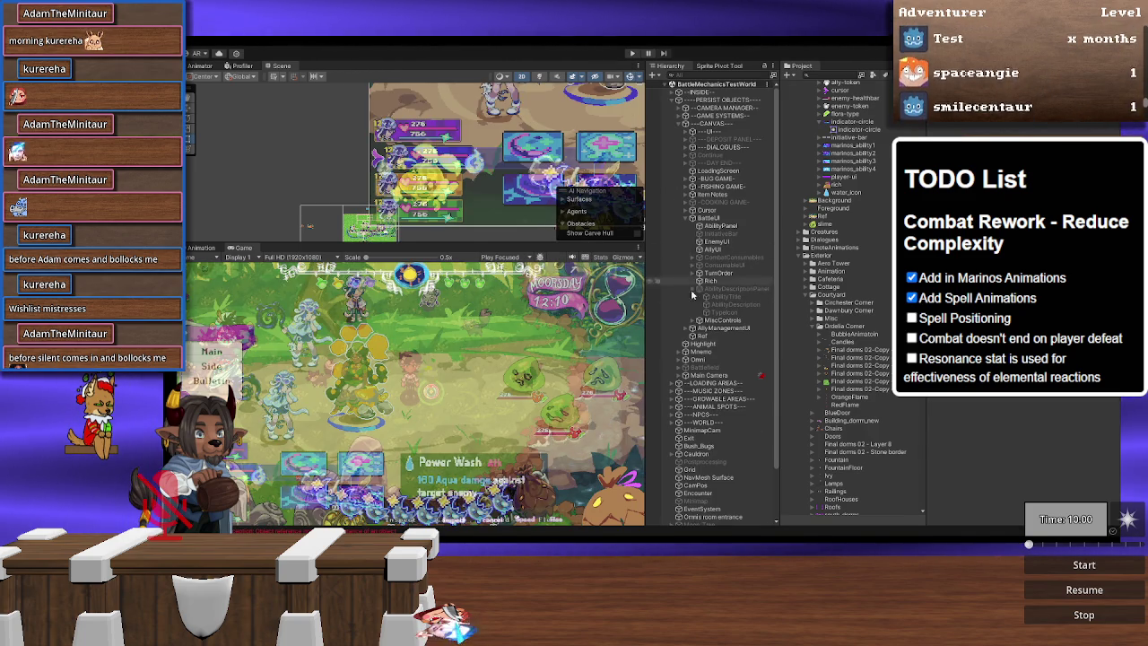
{"action": "left_click", "coordinate": [719, 250]}
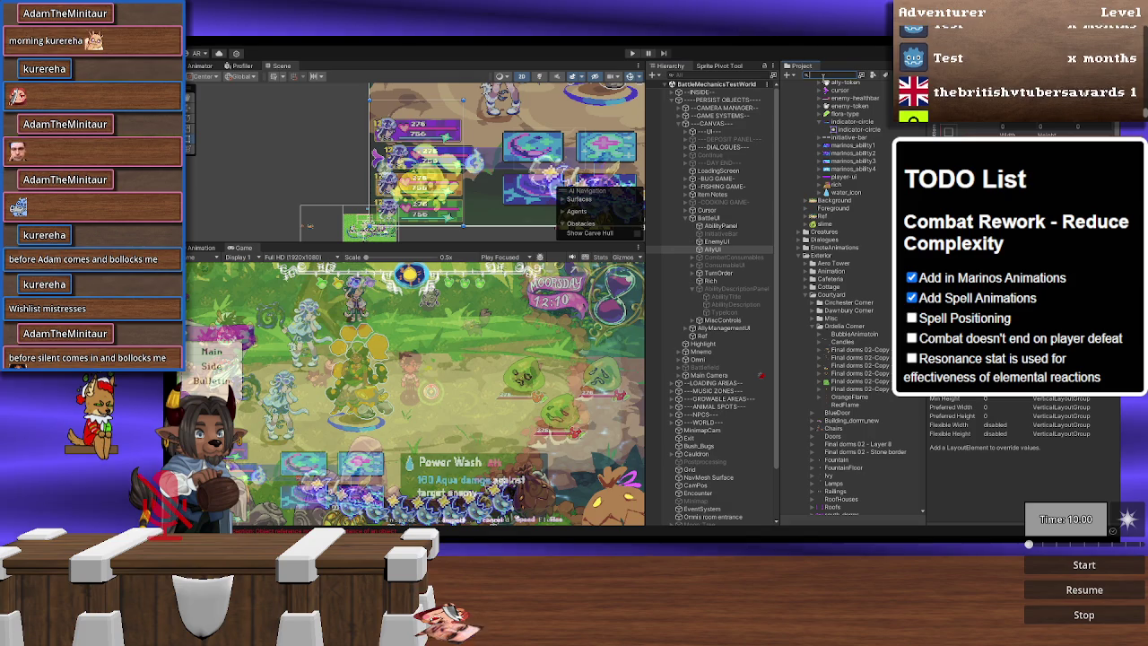
{"action": "left_click", "coordinate": [823, 75]}
Step: Place an AllyUI prefab panel under the AllyUI group and duplicate it into four stacked panels
{"action": "type", "text": "allyui"}
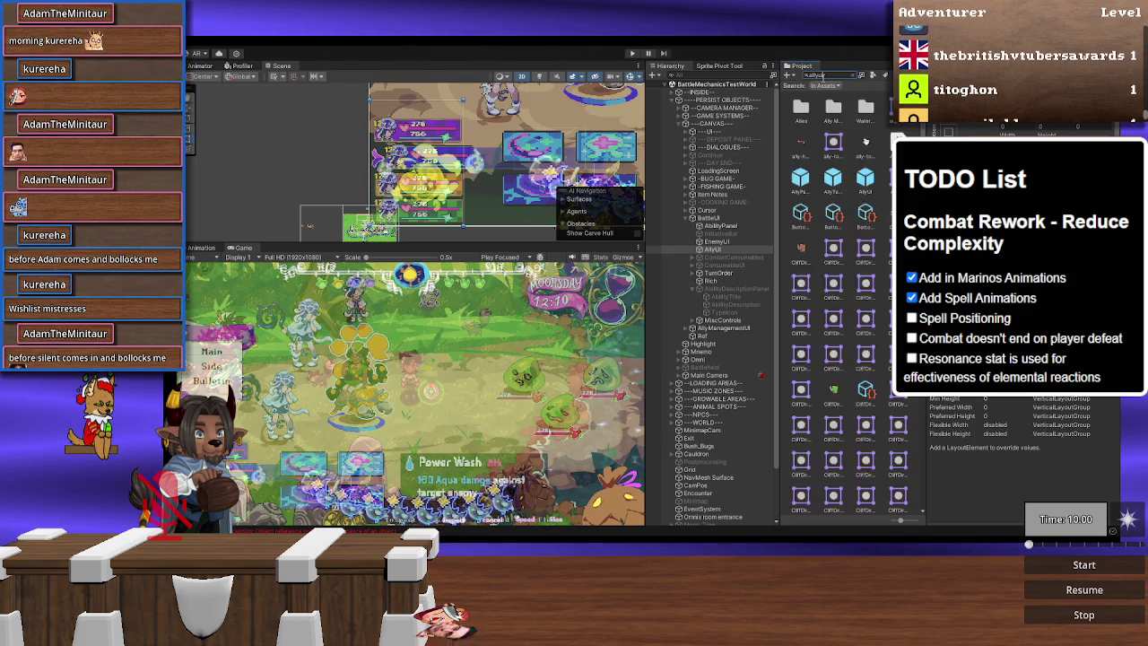
{"action": "left_click", "coordinate": [735, 250]}
{"action": "left_click_drag", "start_coordinate": [735, 256], "coordinate": [737, 252]}
{"action": "left_click", "coordinate": [731, 257]}
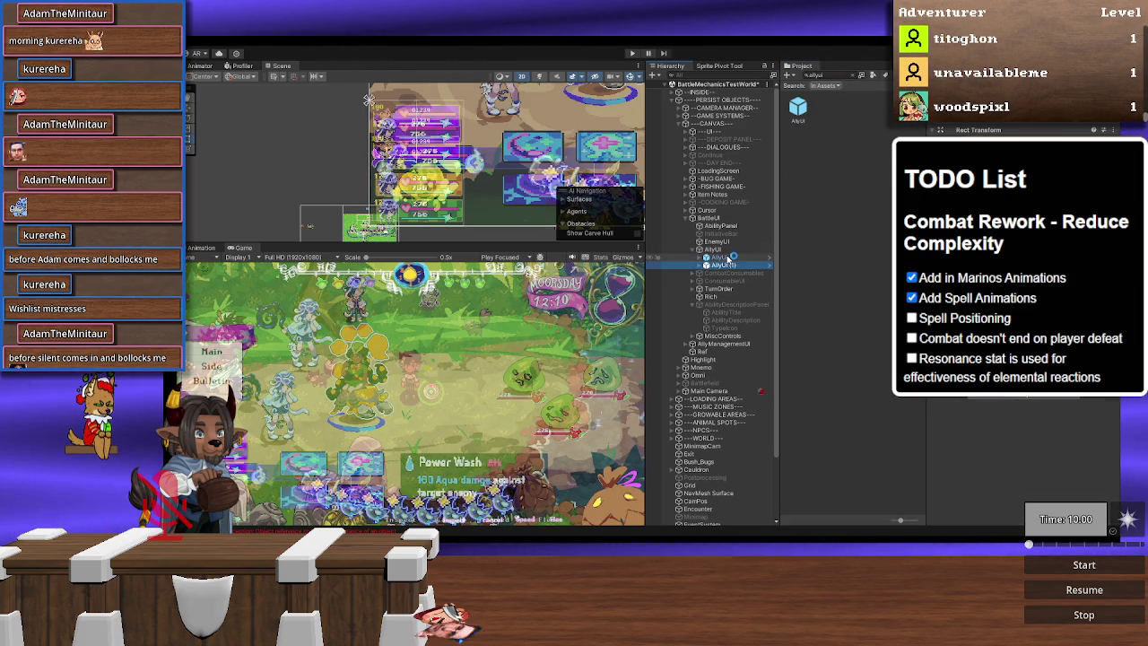
{"action": "key", "text": "ctrl+d"}
{"action": "key", "text": "ctrl+d"}
{"action": "key", "text": "ctrl+d"}
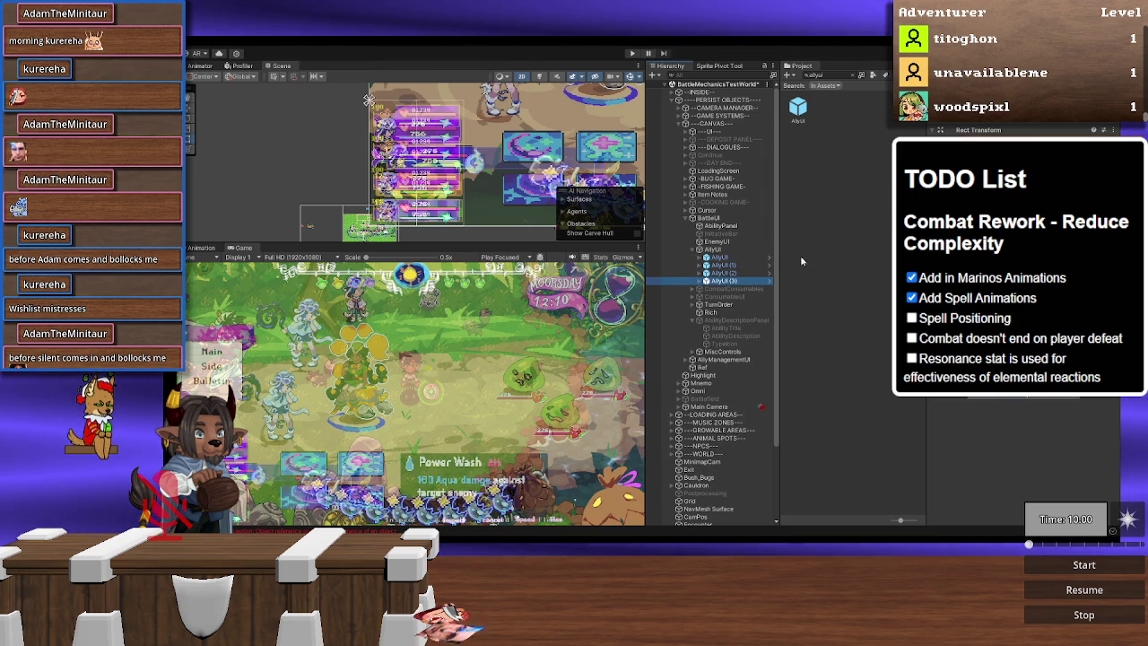
{"action": "left_click", "coordinate": [723, 251]}
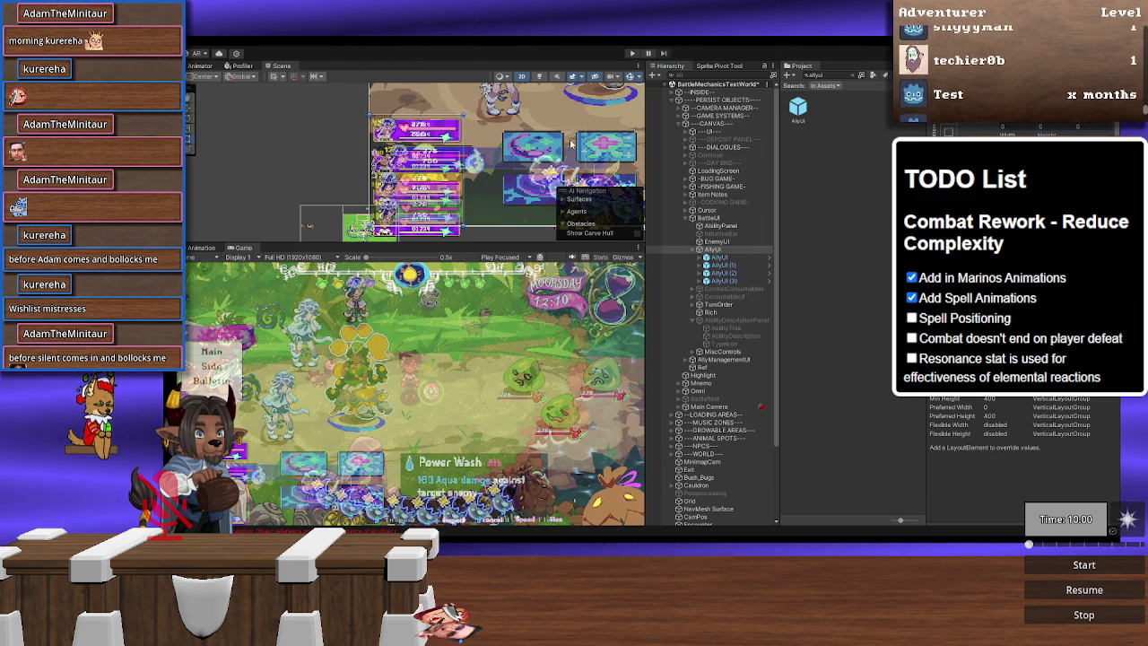
Step: Recentre the Scene view on the ally panels and select AllyUI through AllyUI (3)
{"action": "scroll", "coordinate": [361, 130], "scroll_direction": "up", "scroll_amount": 5}
{"action": "scroll", "coordinate": [361, 130], "scroll_direction": "up", "scroll_amount": 3}
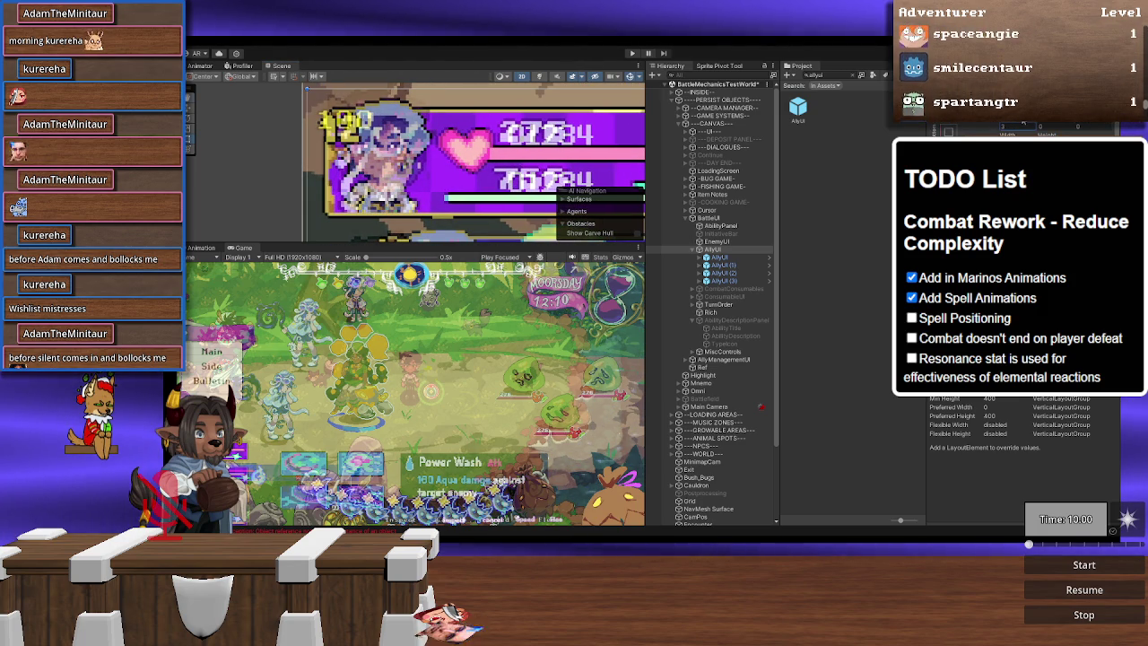
{"action": "scroll", "coordinate": [346, 144], "scroll_direction": "down", "scroll_amount": 5}
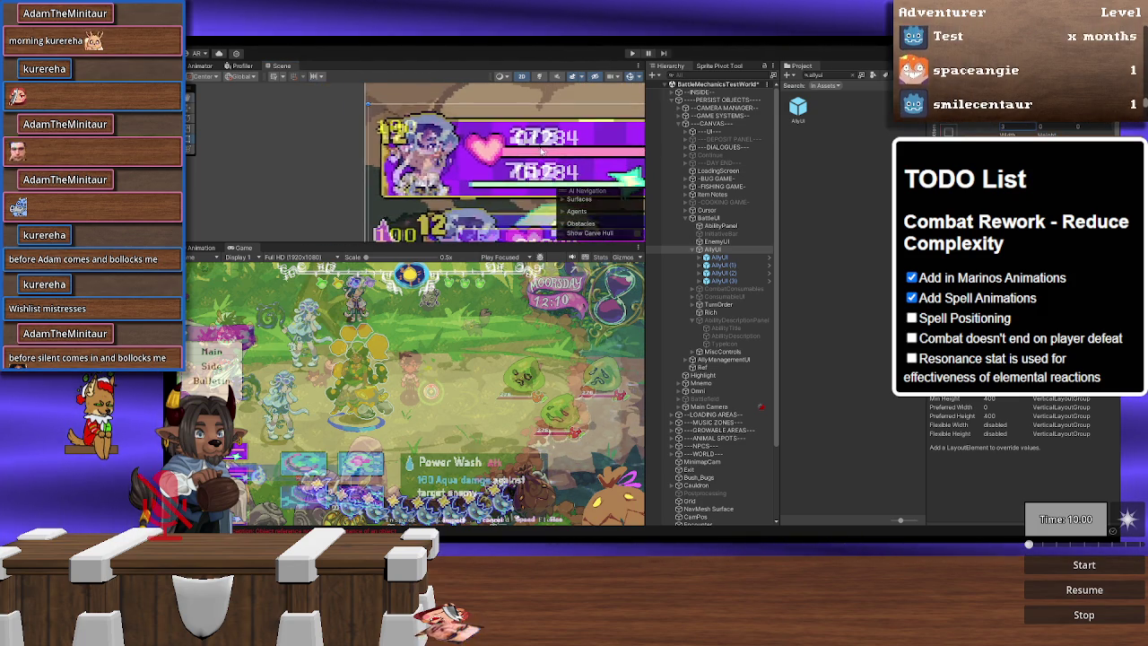
{"action": "mouse_move", "coordinate": [346, 144]}
{"action": "left_mouse_down"}
{"action": "mouse_move", "coordinate": [608, 148]}
{"action": "mouse_move", "coordinate": [462, 157]}
{"action": "left_mouse_up"}
{"action": "scroll", "coordinate": [462, 157], "scroll_direction": "up", "scroll_amount": 1}
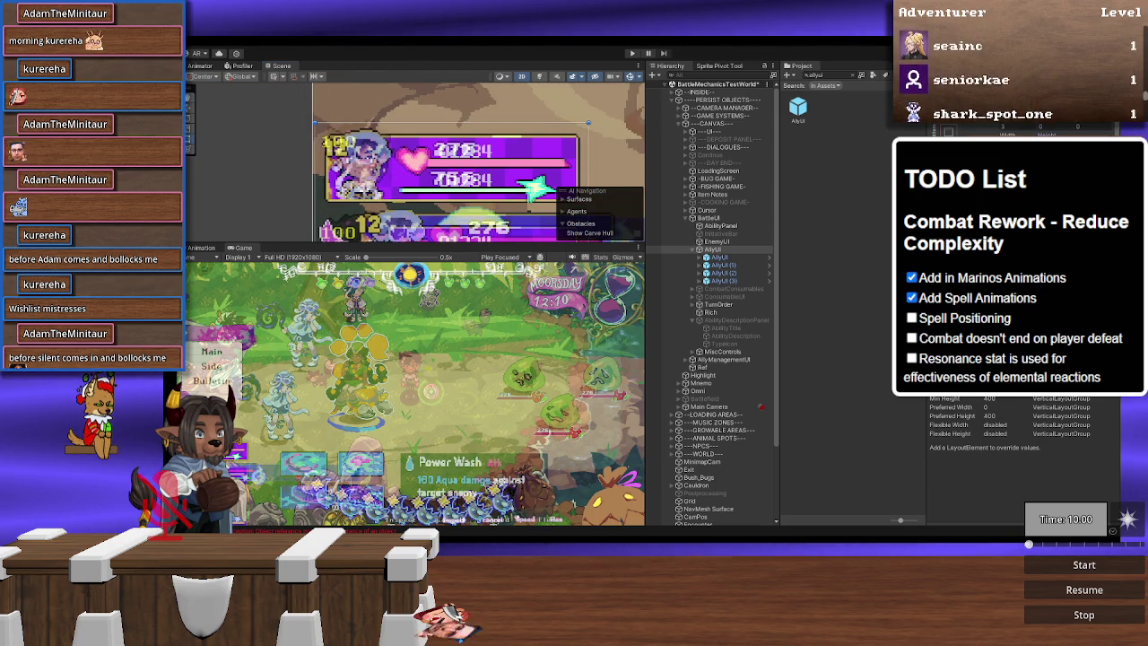
{"action": "scroll", "coordinate": [367, 79], "scroll_direction": "down", "scroll_amount": 3}
{"action": "scroll", "coordinate": [433, 170], "scroll_direction": "up", "scroll_amount": 5}
{"action": "scroll", "coordinate": [453, 175], "scroll_direction": "down", "scroll_amount": 2}
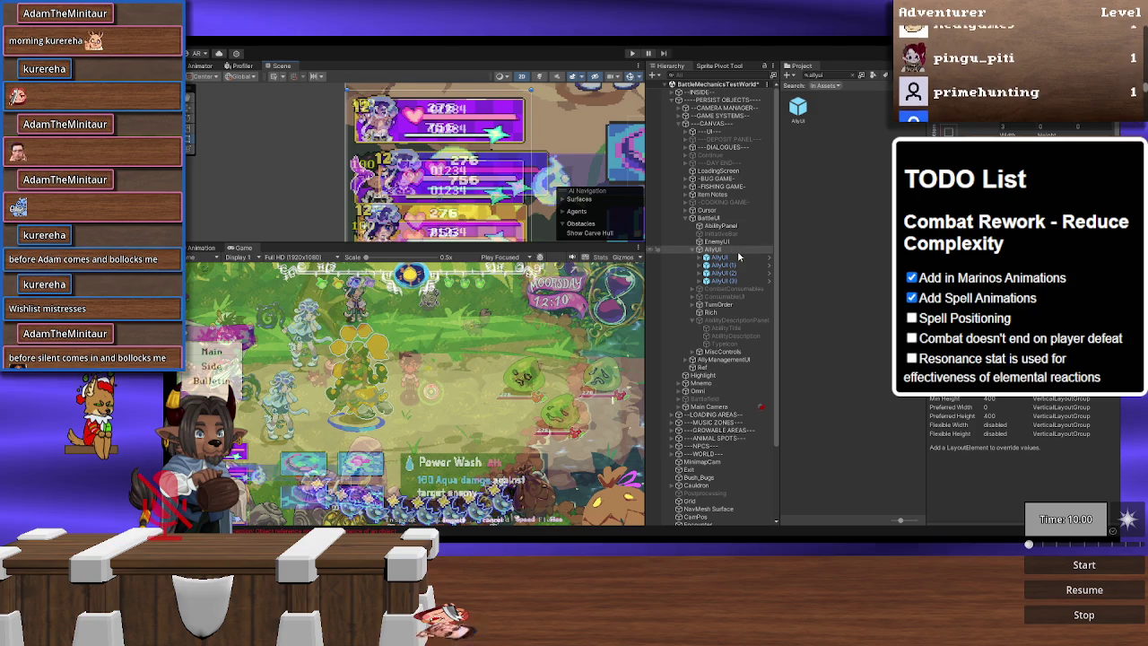
{"action": "left_click", "coordinate": [741, 257]}
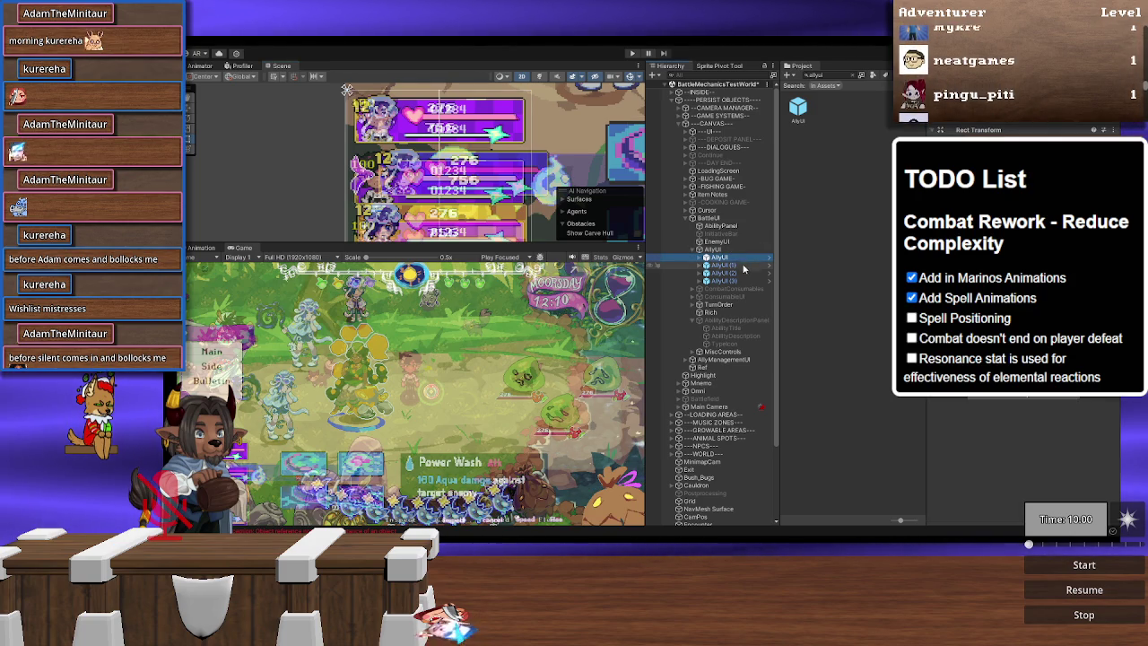
{"action": "left_click", "coordinate": [745, 281], "text": "shift"}
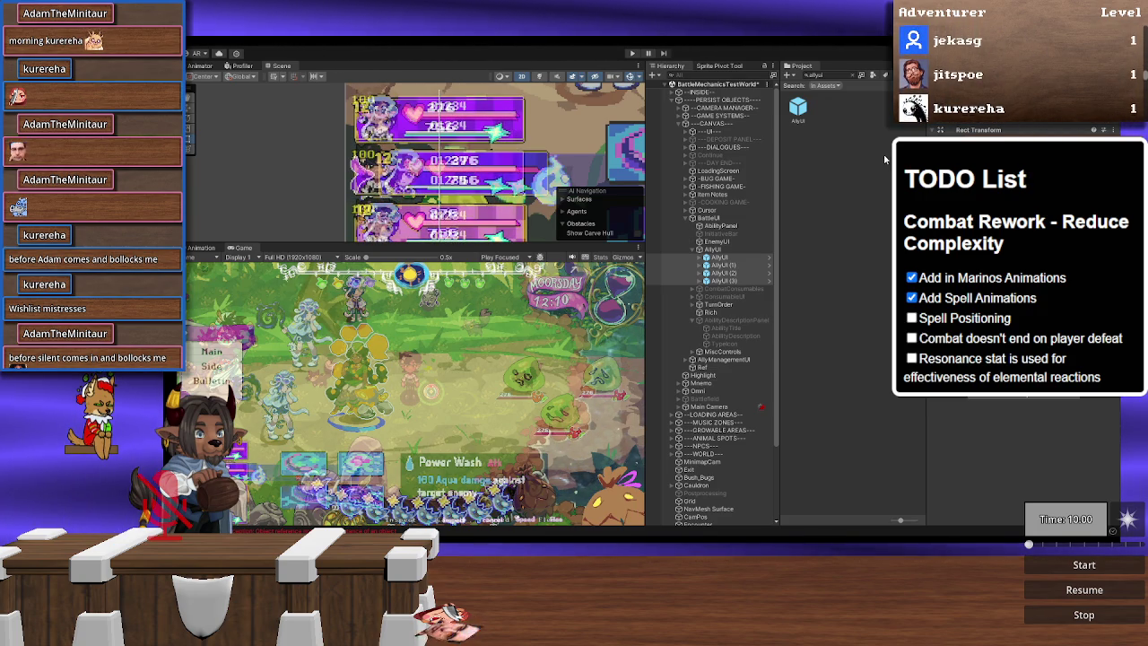
{"action": "scroll", "coordinate": [427, 132], "scroll_direction": "down", "scroll_amount": 2}
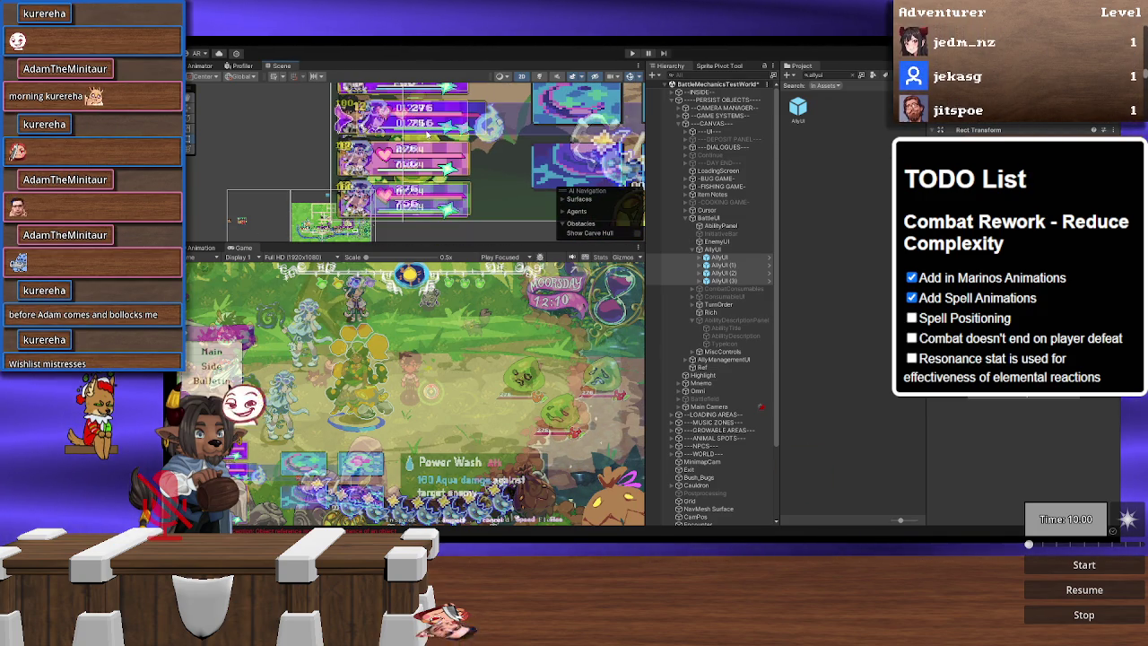
{"action": "scroll", "coordinate": [433, 136], "scroll_direction": "up", "scroll_amount": 1}
{"action": "left_click_drag", "start_coordinate": [433, 136], "coordinate": [438, 141]}
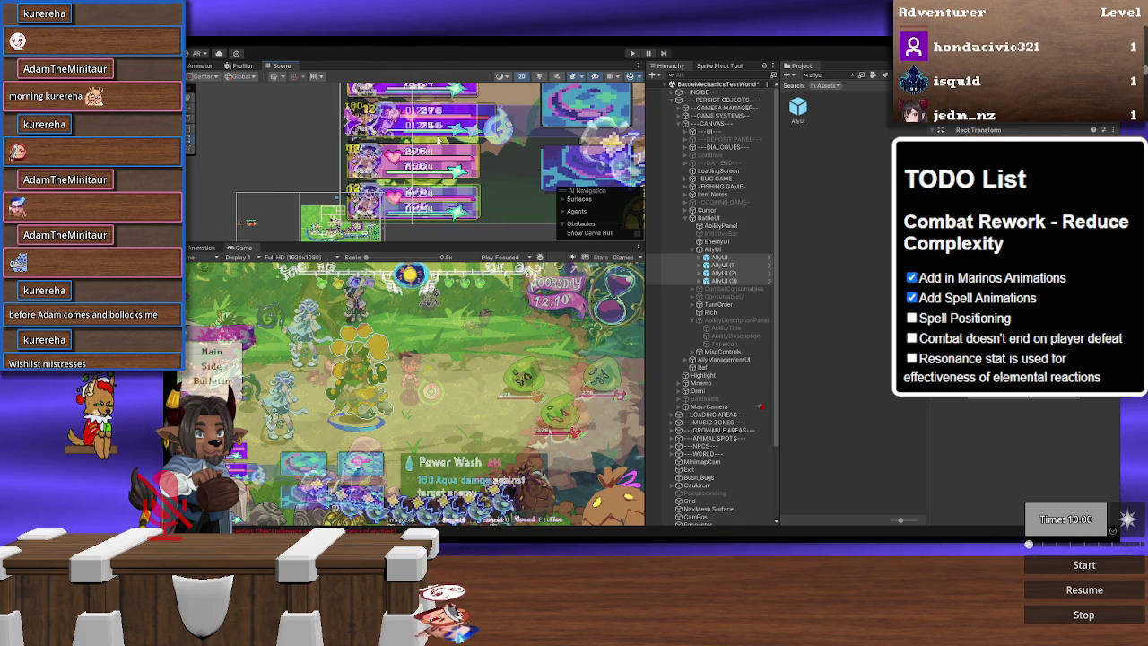
{"action": "scroll", "coordinate": [598, 155], "scroll_direction": "up", "scroll_amount": 1}
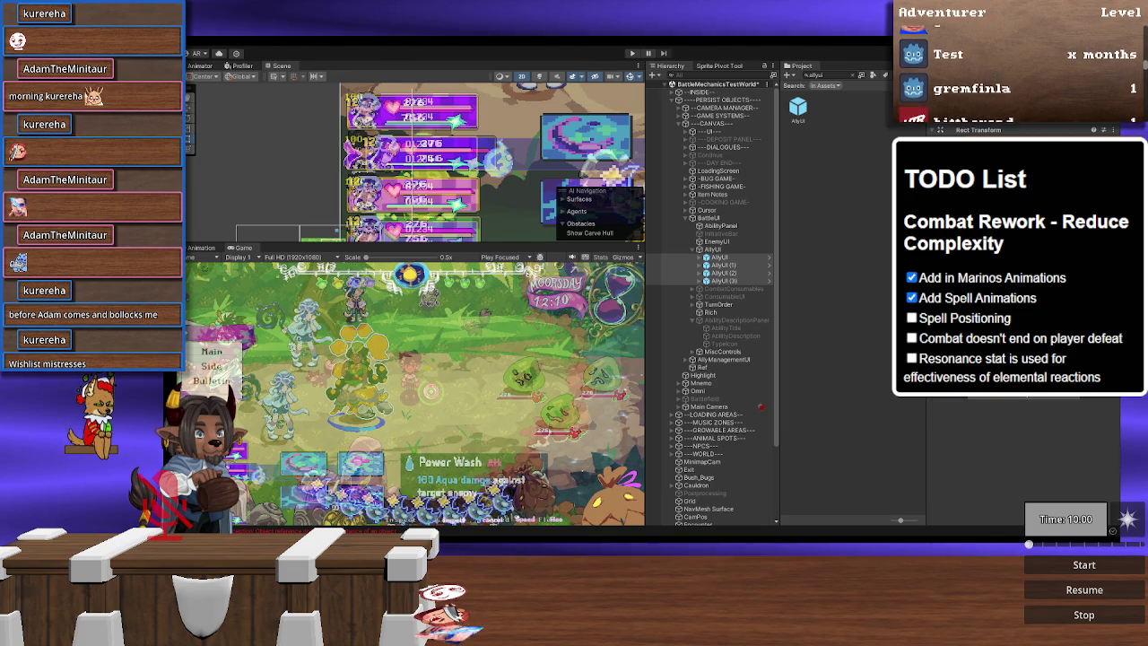
{"action": "left_click", "coordinate": [710, 249]}
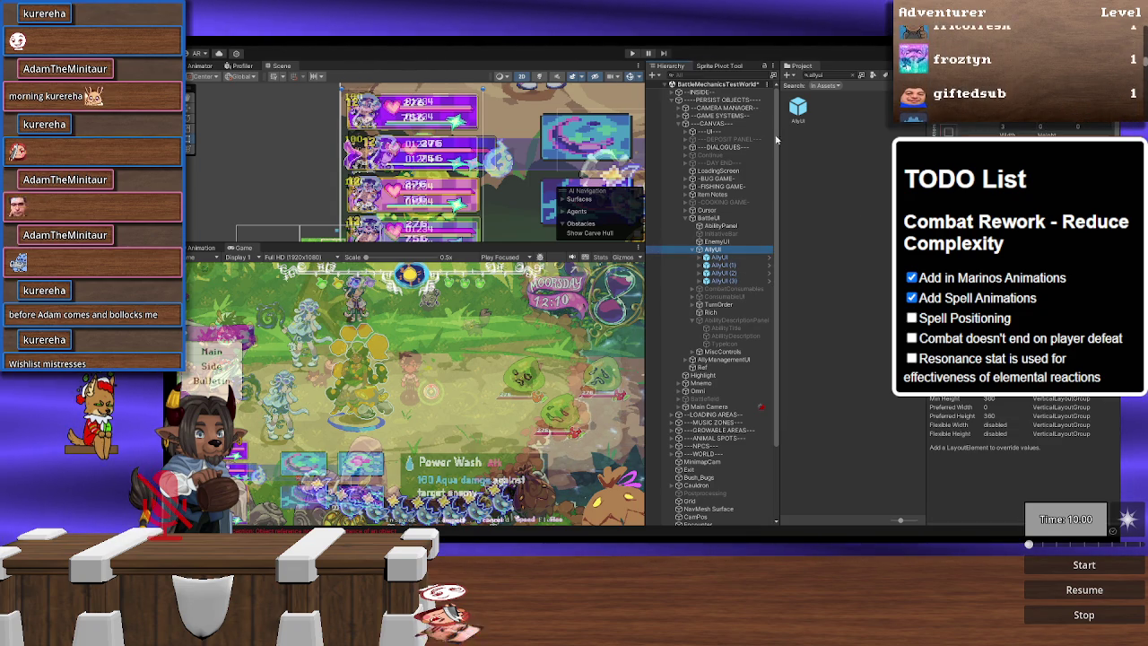
{"action": "left_click_drag", "start_coordinate": [569, 179], "coordinate": [565, 153]}
{"action": "scroll", "coordinate": [565, 153], "scroll_direction": "up", "scroll_amount": 2}
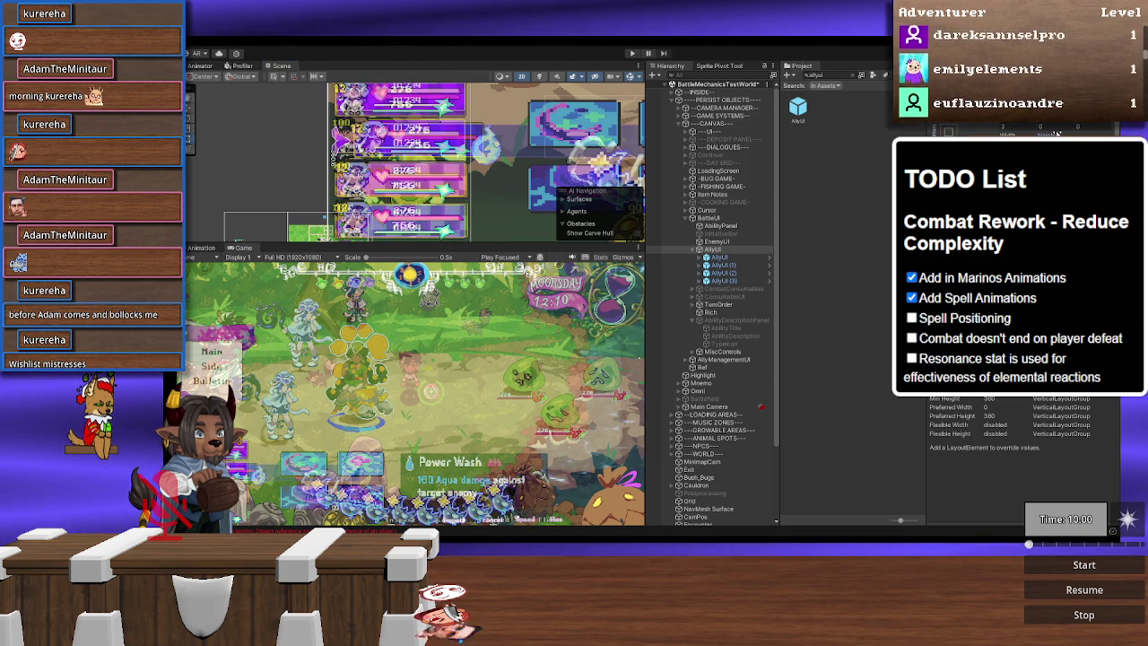
{"action": "left_click_drag", "start_coordinate": [549, 146], "coordinate": [552, 182]}
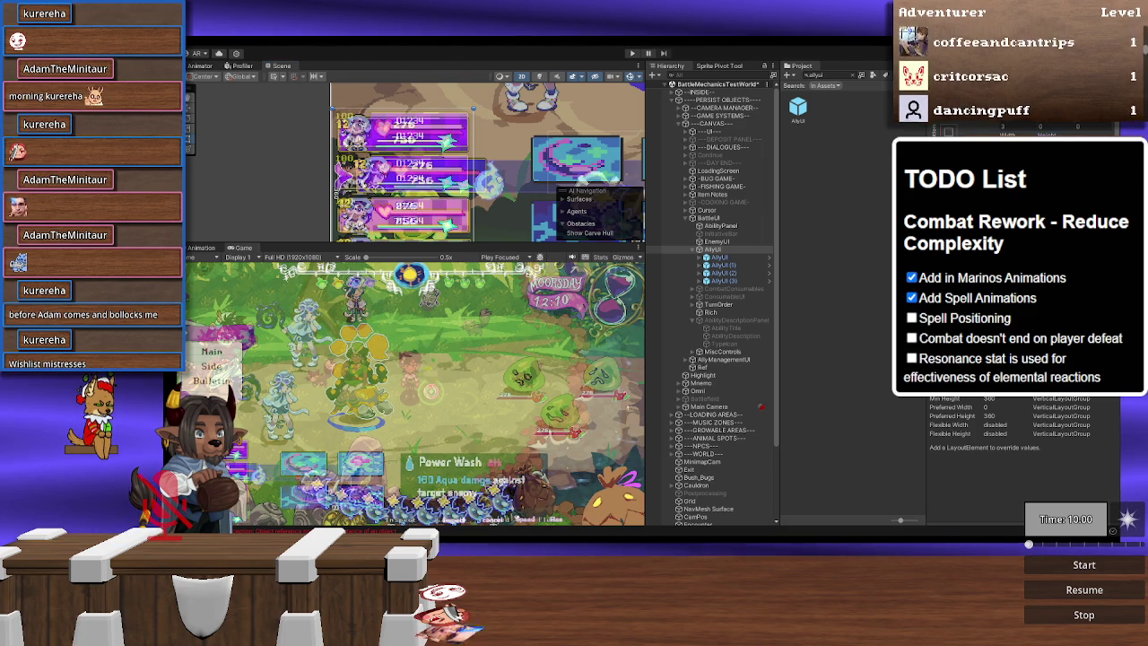
{"action": "scroll", "coordinate": [544, 134], "scroll_direction": "down", "scroll_amount": 3}
{"action": "left_click_drag", "start_coordinate": [545, 135], "coordinate": [527, 157]}
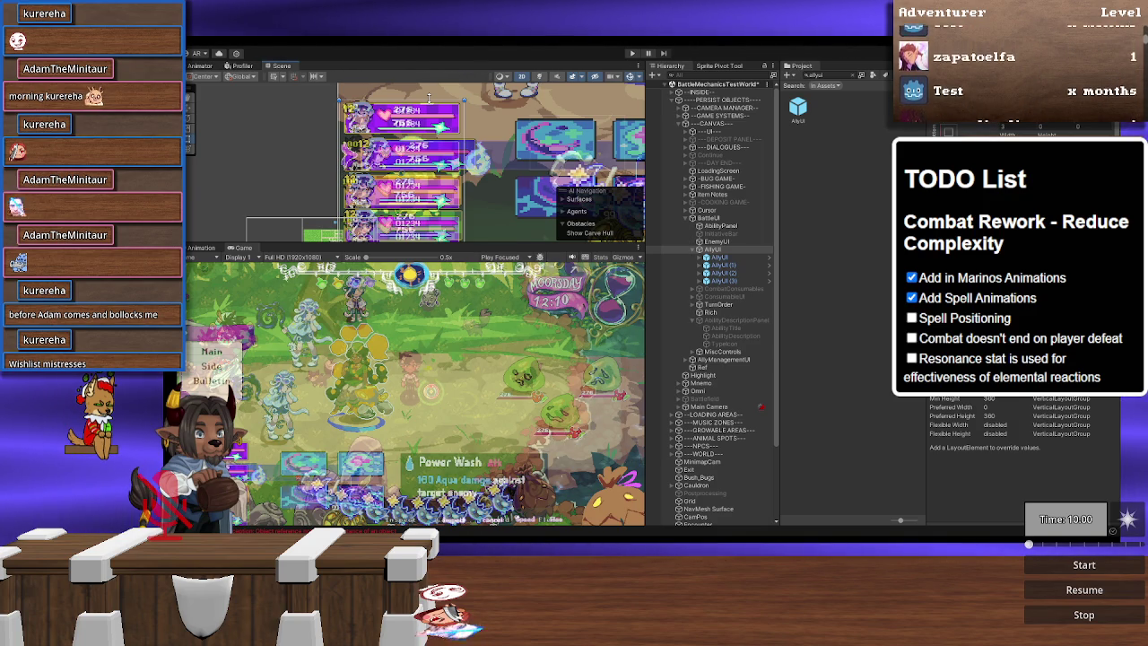
{"action": "left_click_drag", "start_coordinate": [505, 241], "coordinate": [502, 189]}
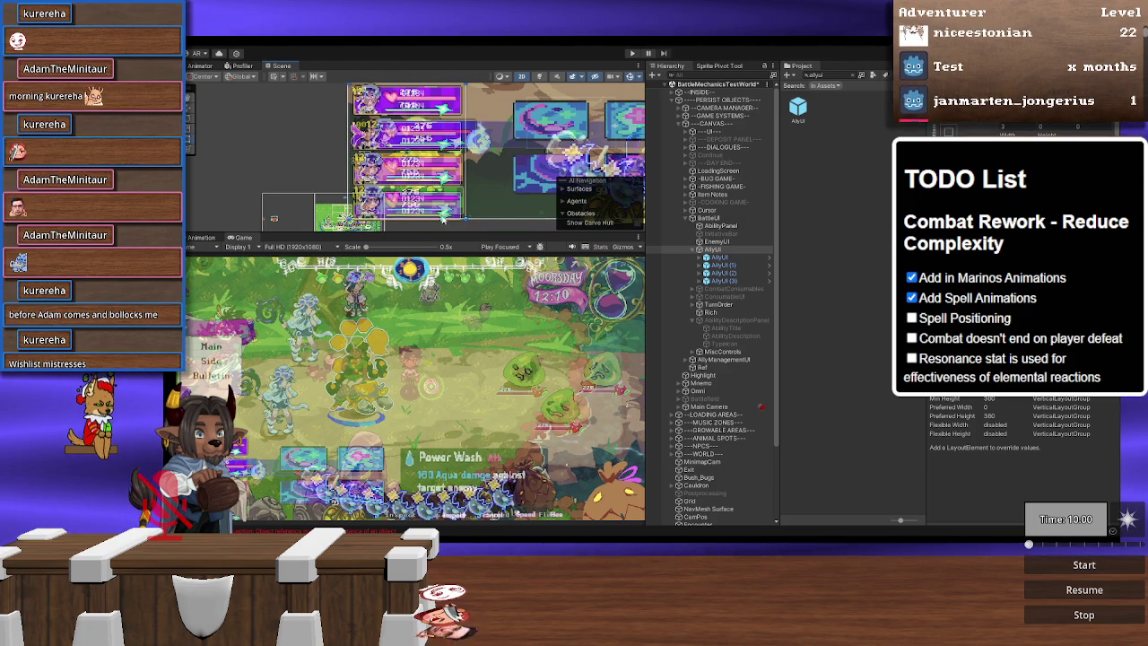
{"action": "left_click", "coordinate": [732, 258]}
{"action": "left_click", "coordinate": [726, 280], "text": "shift"}
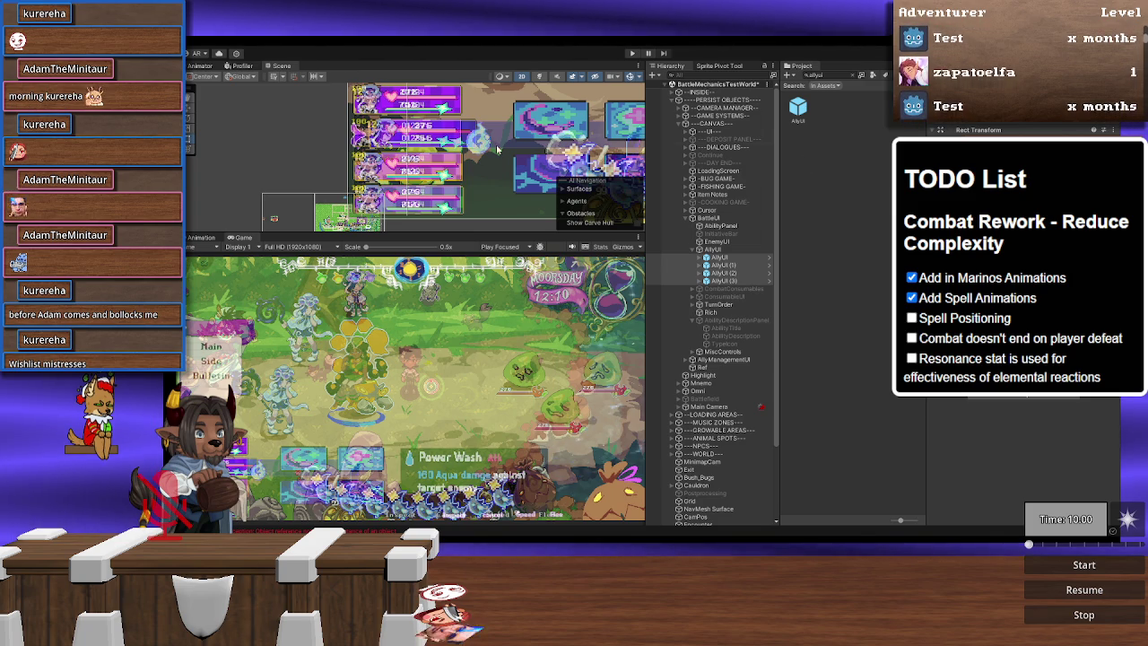
Step: Frame the panels, save the scene with the AllyUI container selected, and open the AllyUI prefab asset
{"action": "key", "text": "f"}
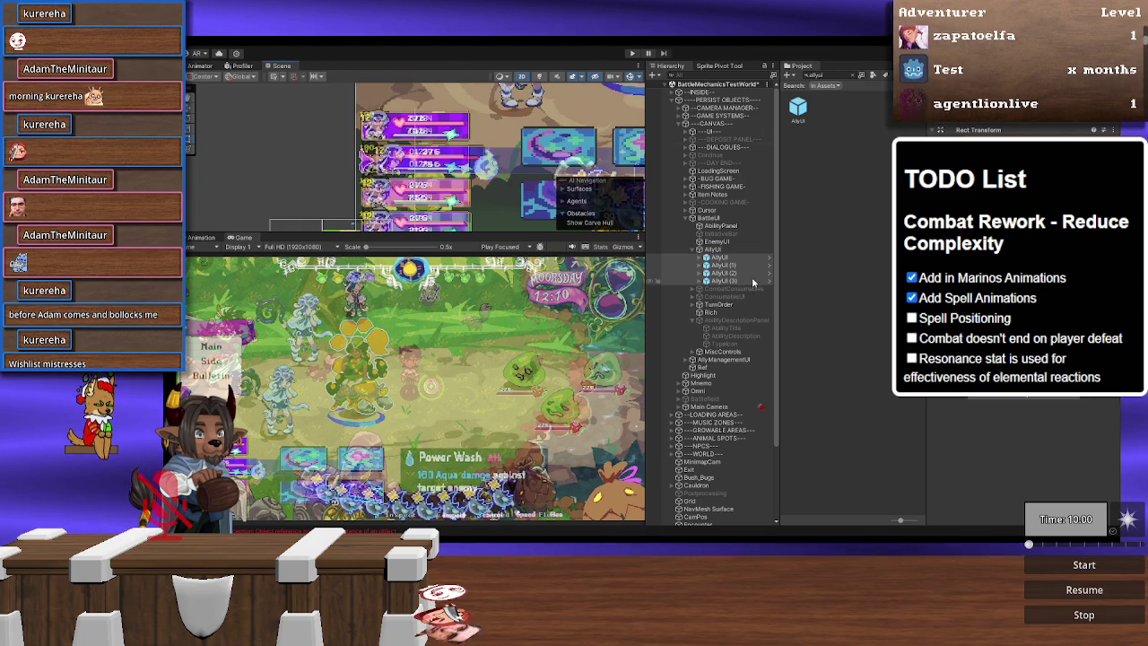
{"action": "left_click", "coordinate": [714, 250]}
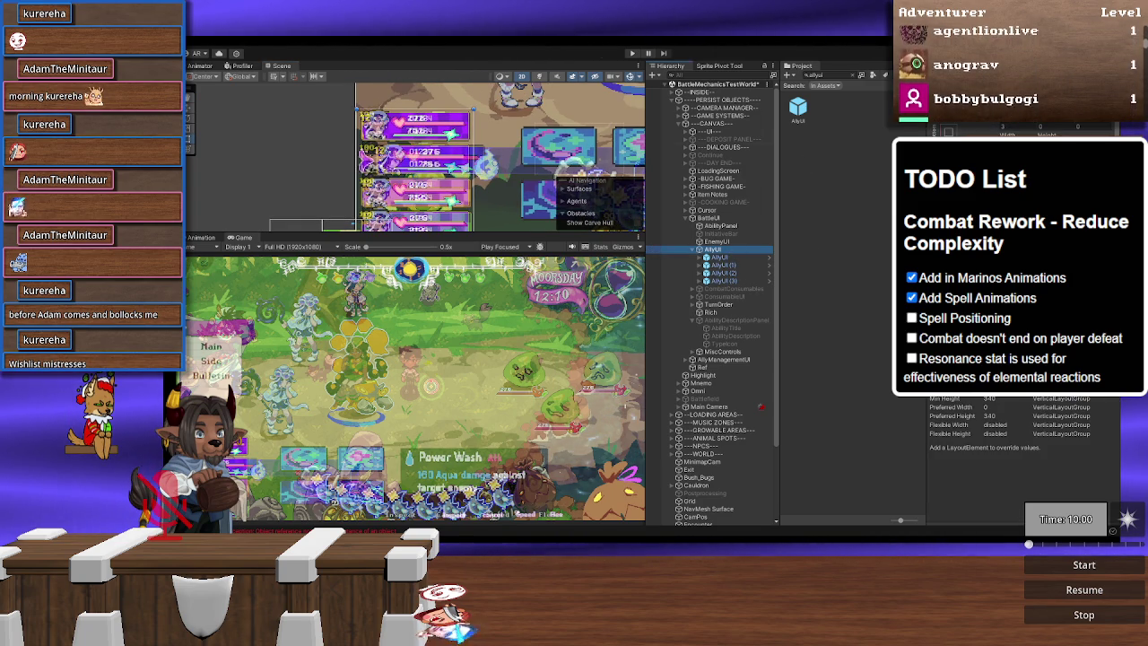
{"action": "scroll", "coordinate": [574, 152], "scroll_direction": "up", "scroll_amount": 1}
{"action": "scroll", "coordinate": [556, 141], "scroll_direction": "up", "scroll_amount": 1}
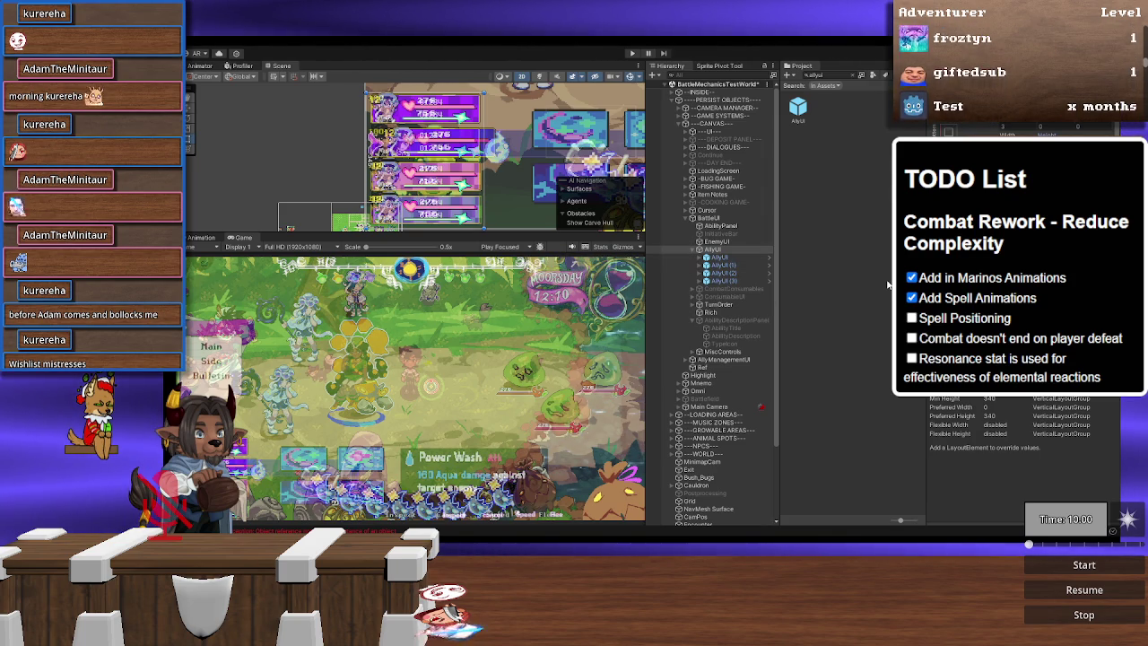
{"action": "key", "text": "ctrl+s"}
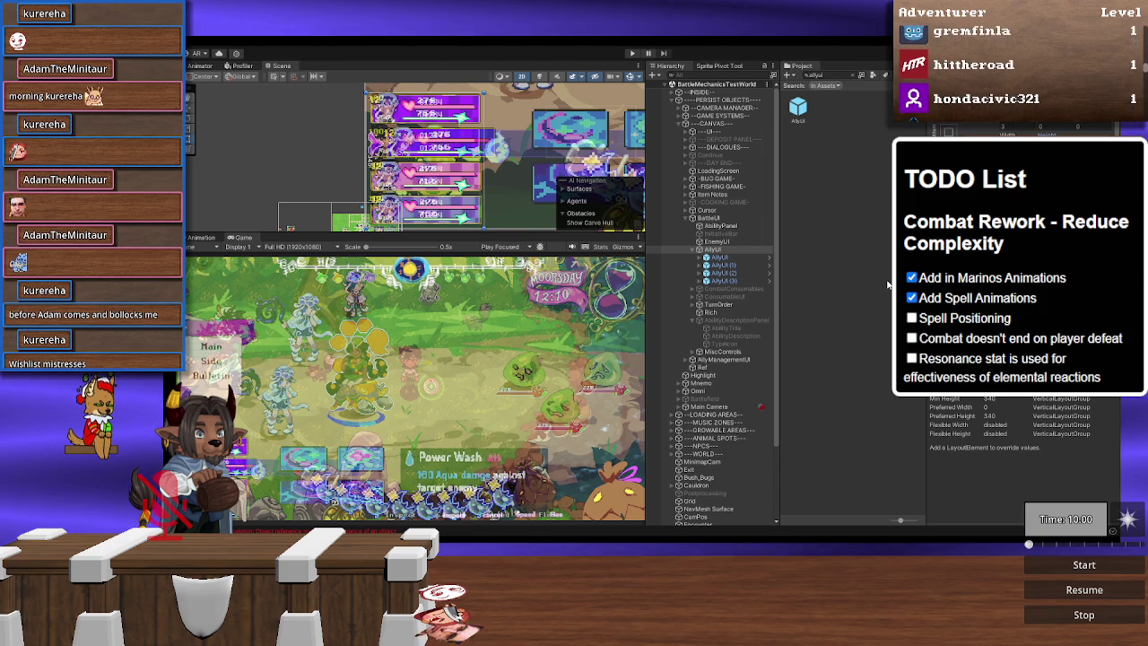
{"action": "double_click", "coordinate": [798, 108]}
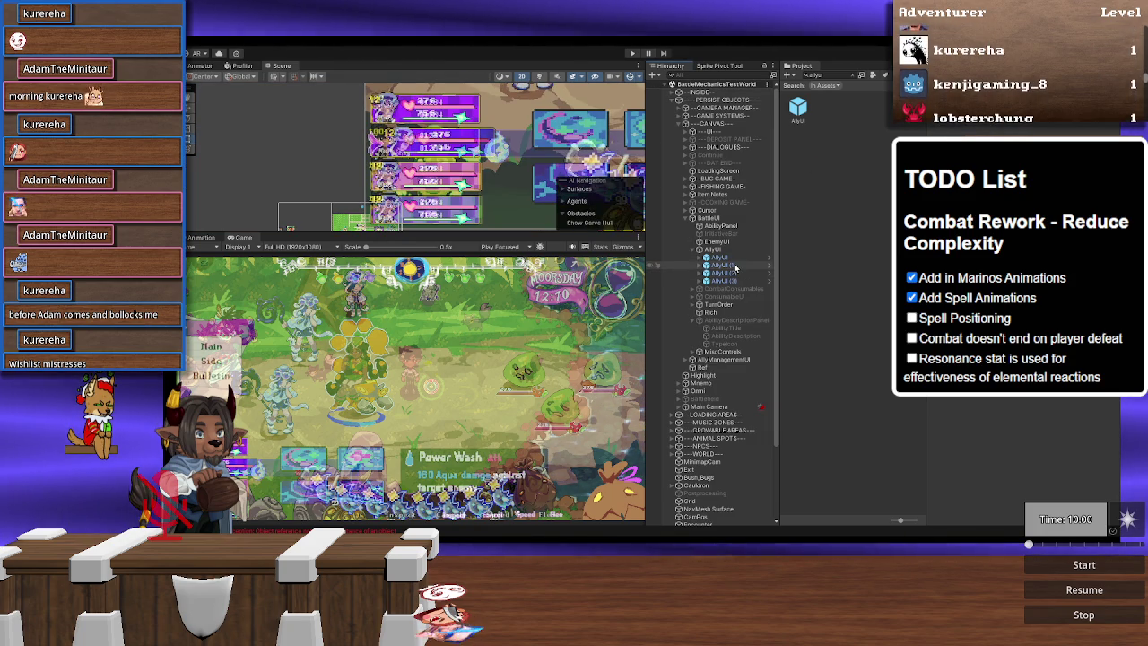
Step: Select AllyUI through AllyUI (3) in the Hierarchy and delete all four panels
{"action": "left_click", "coordinate": [734, 258]}
{"action": "left_click", "coordinate": [729, 281]}
{"action": "left_click", "coordinate": [731, 259], "text": "shift"}
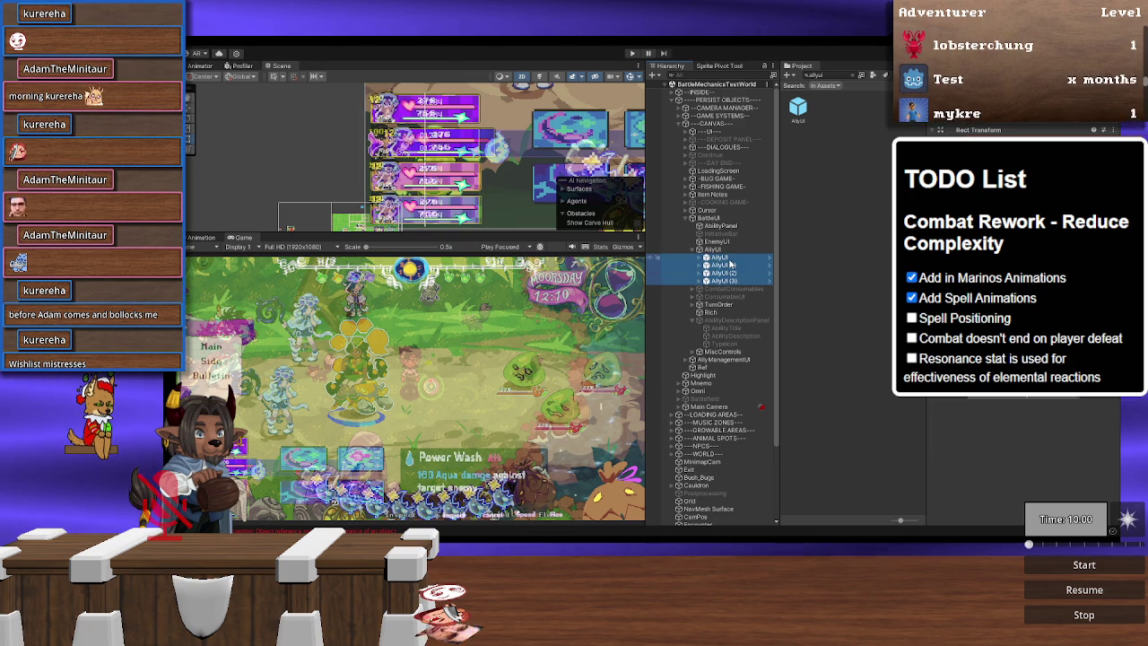
{"action": "key", "text": "Delete"}
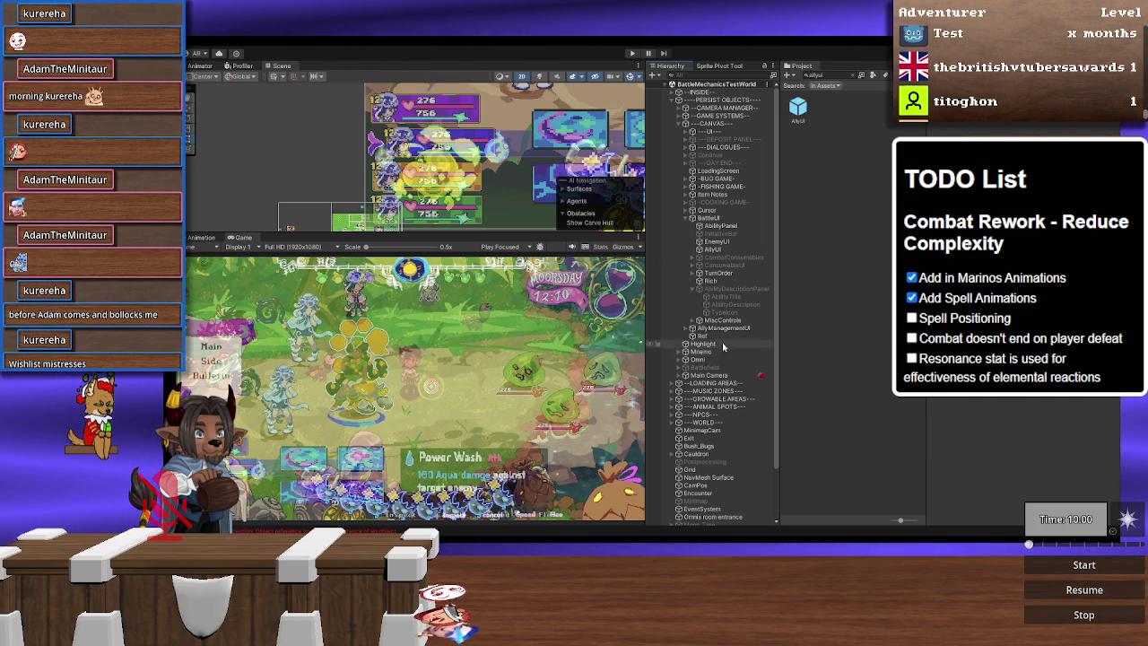
{"action": "left_click", "coordinate": [717, 272]}
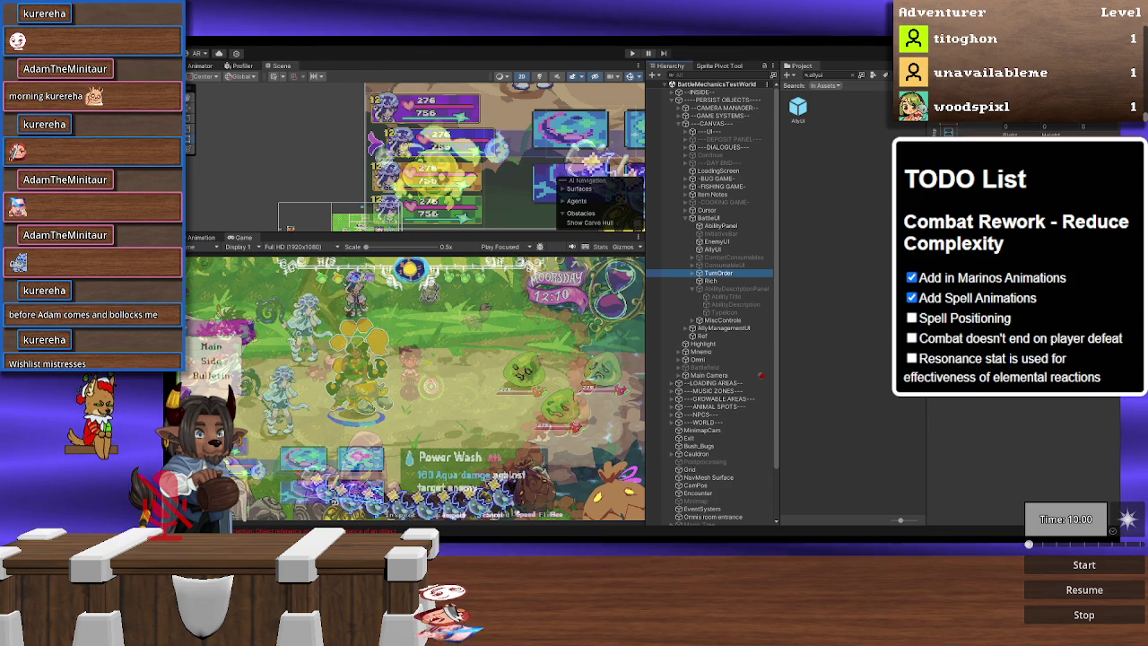
{"action": "left_click", "coordinate": [1063, 126]}
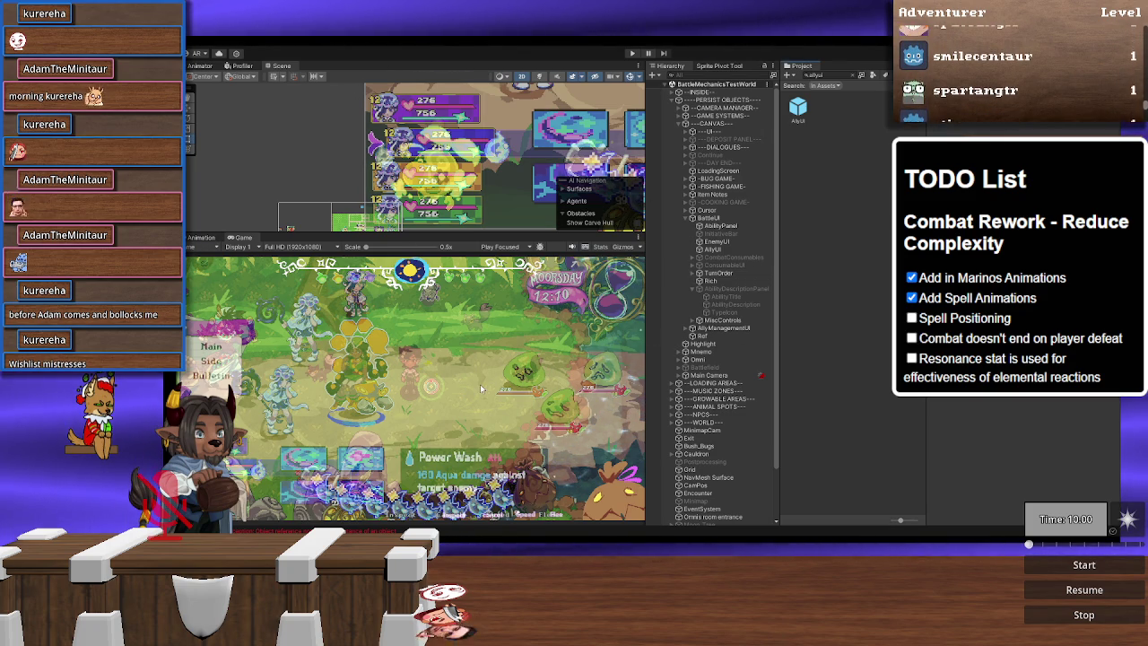
{"action": "scroll", "coordinate": [464, 170], "scroll_direction": "down", "scroll_amount": 10}
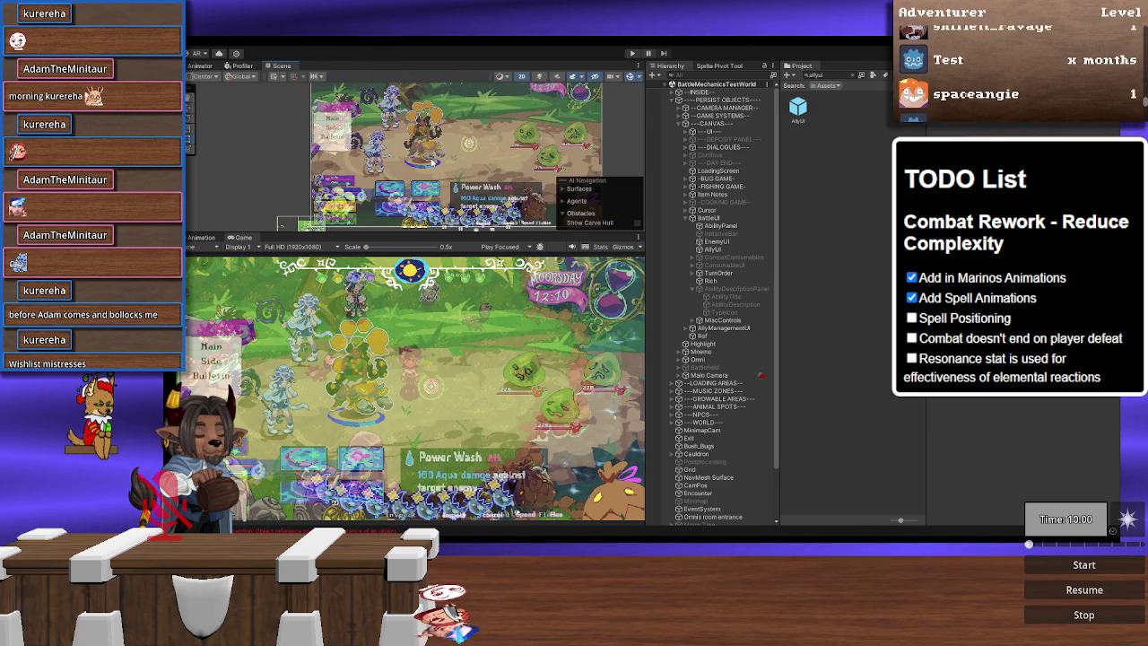
{"action": "scroll", "coordinate": [437, 155], "scroll_direction": "down", "scroll_amount": 5}
{"action": "scroll", "coordinate": [440, 190], "scroll_direction": "up", "scroll_amount": 10}
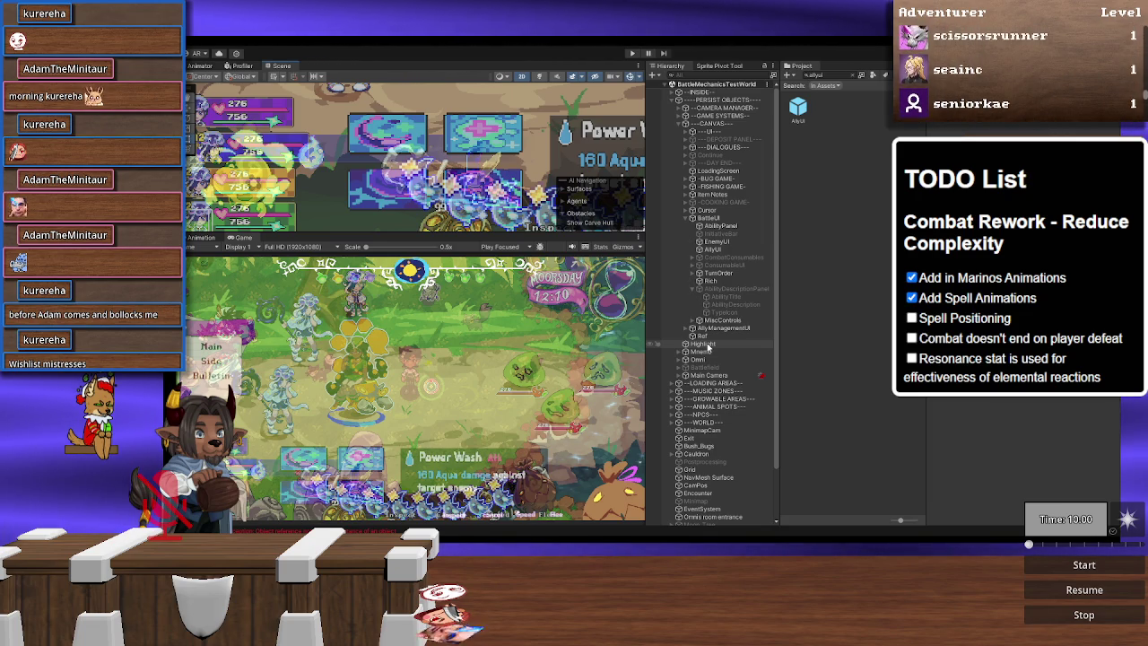
Step: Set the AbilityPanel's Rect Transform width to 420 and height to 98
{"action": "left_click", "coordinate": [730, 228]}
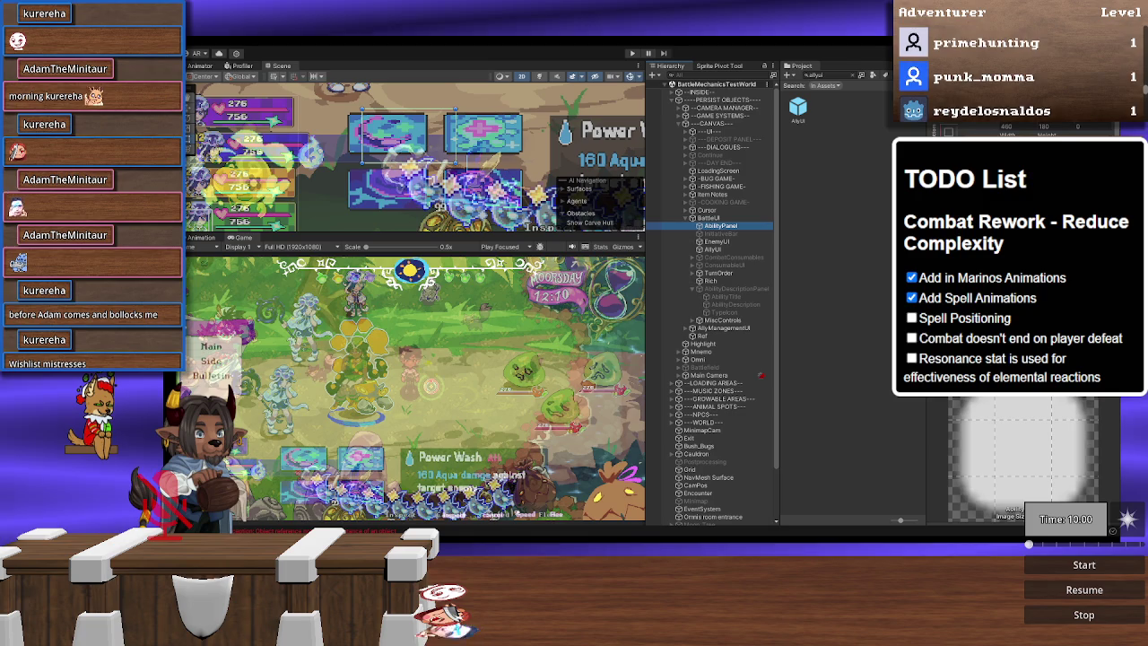
{"action": "left_click", "coordinate": [1032, 128]}
{"action": "type", "text": "420"}
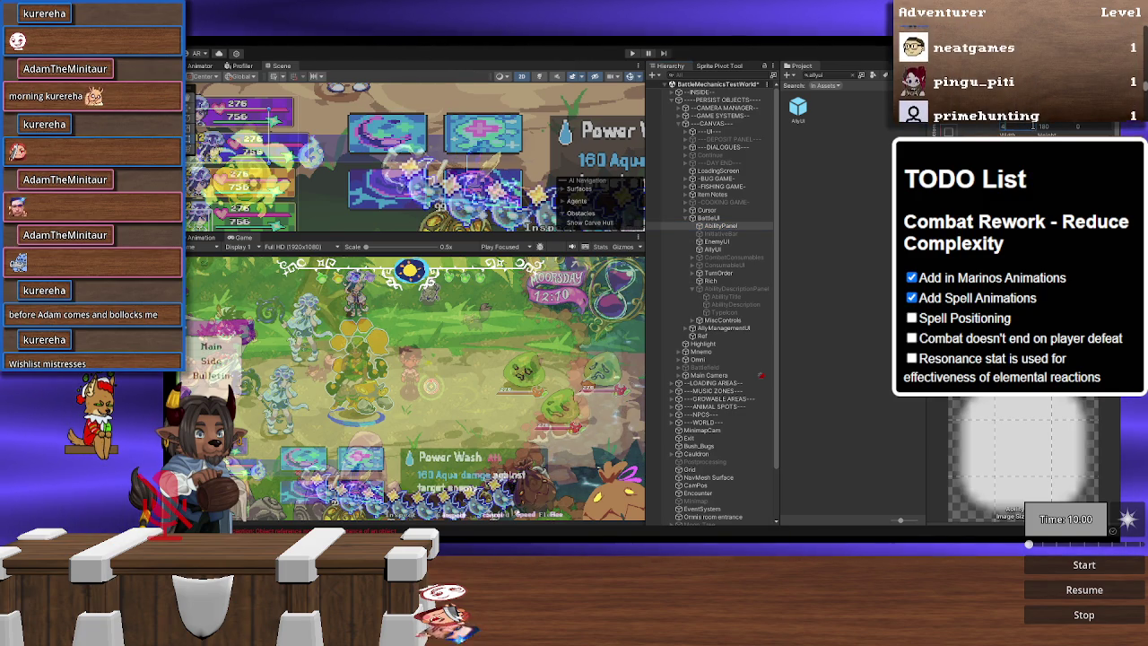
{"action": "key", "text": "Tab"}
{"action": "type", "text": "98"}
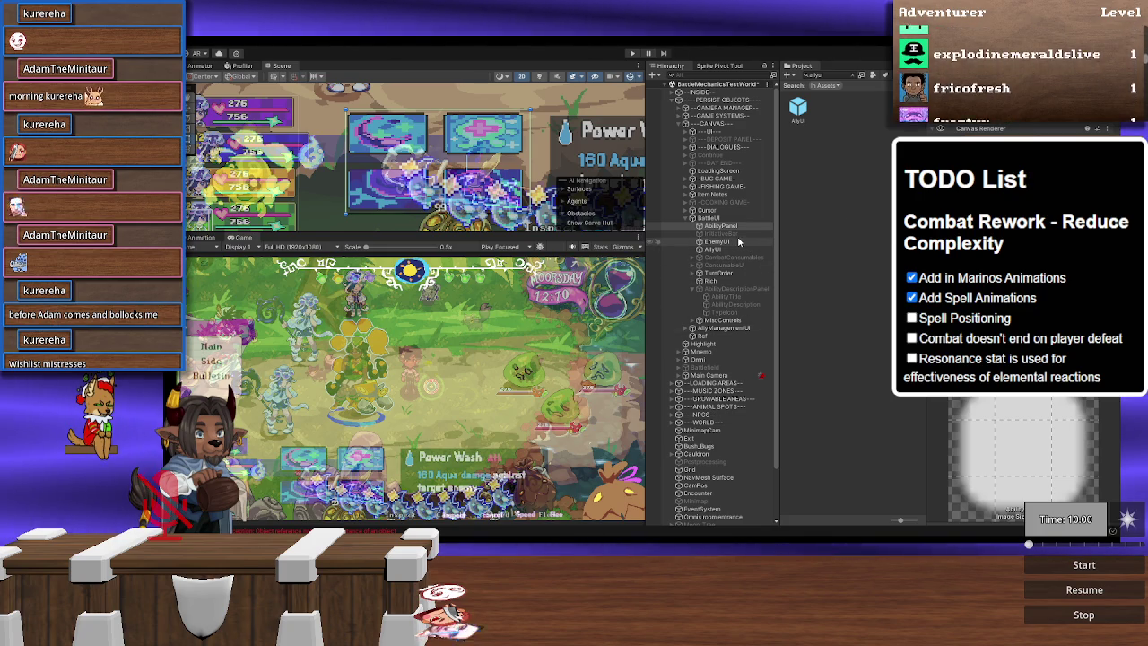
Step: Set the AbilityDescriptionPanel's height to 56
{"action": "left_click", "coordinate": [716, 290]}
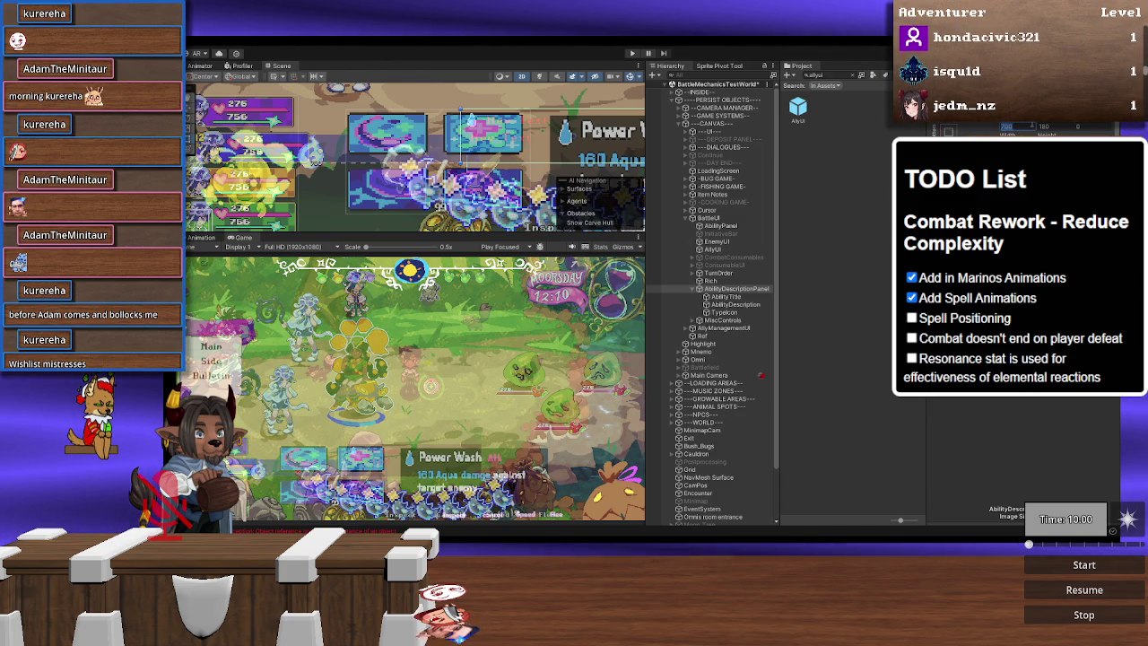
{"action": "left_click", "coordinate": [1050, 126]}
{"action": "type", "text": "56"}
{"action": "key", "text": "Return"}
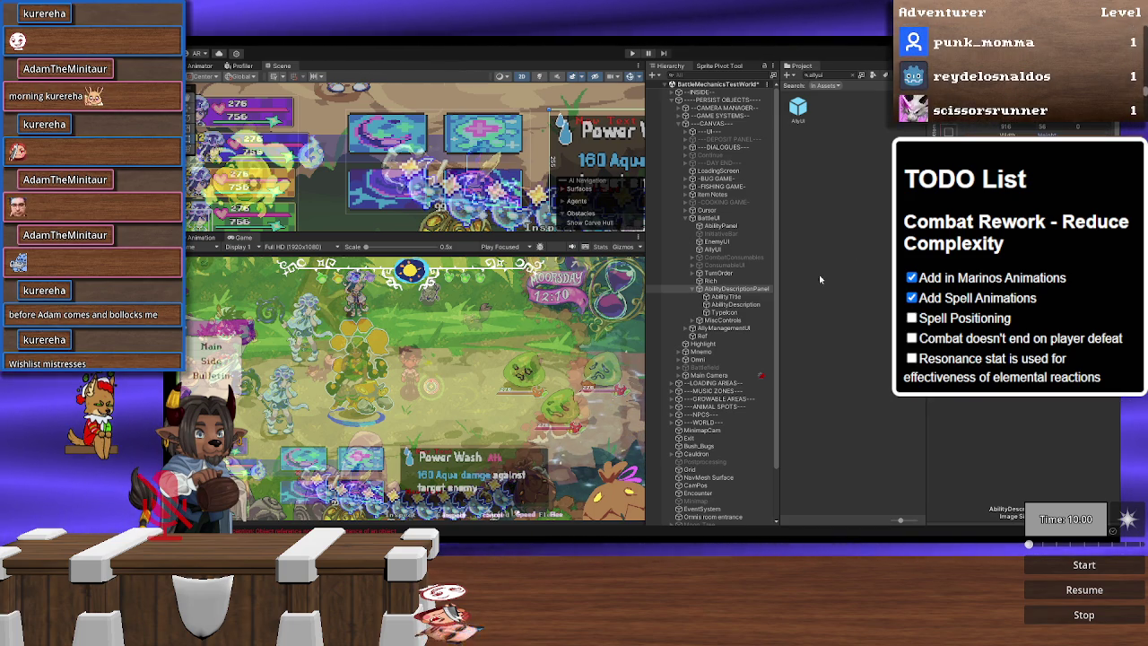
Step: Select AbilityTitle and open its Rect Transform values for editing
{"action": "left_click", "coordinate": [738, 297]}
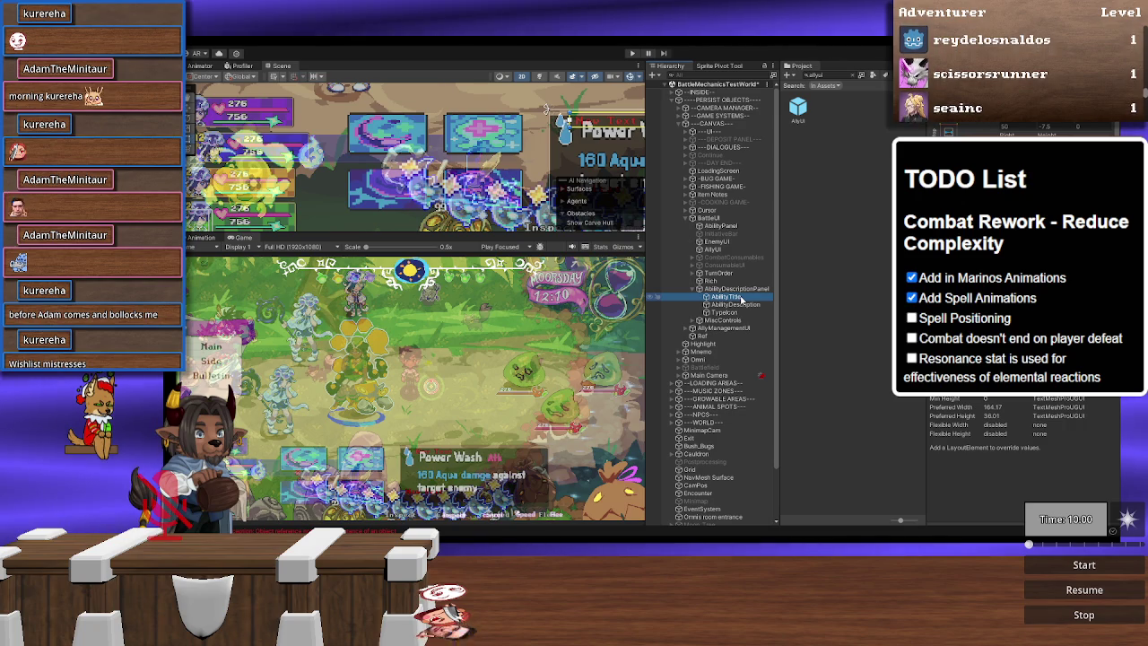
{"action": "left_click", "coordinate": [1004, 127]}
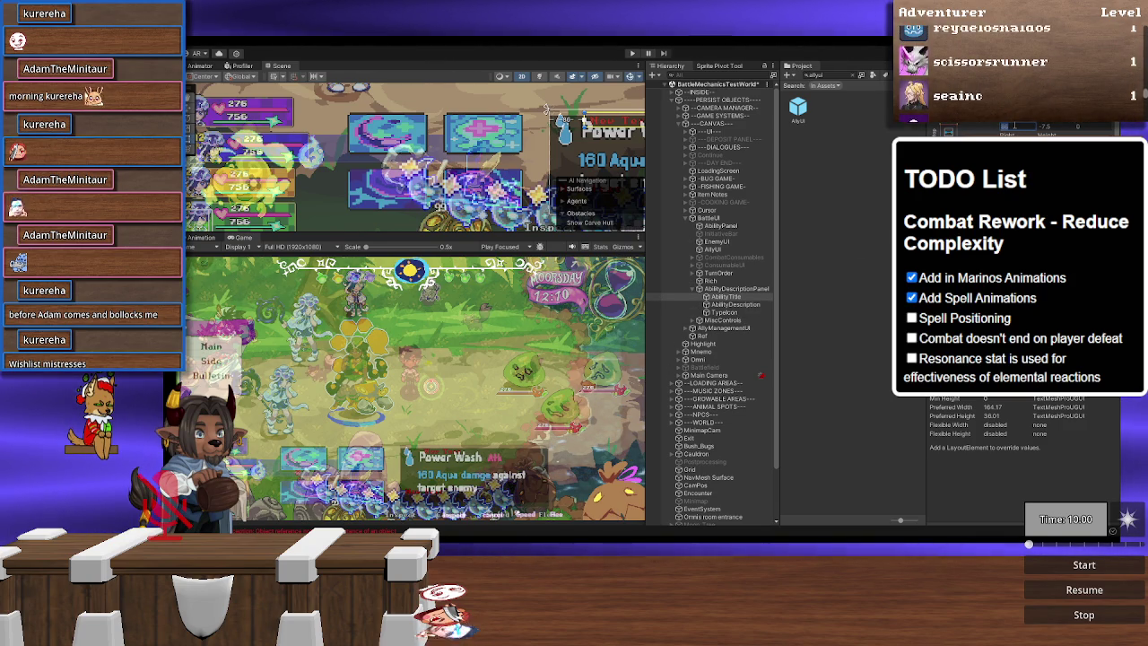
{"action": "left_click", "coordinate": [1063, 127]}
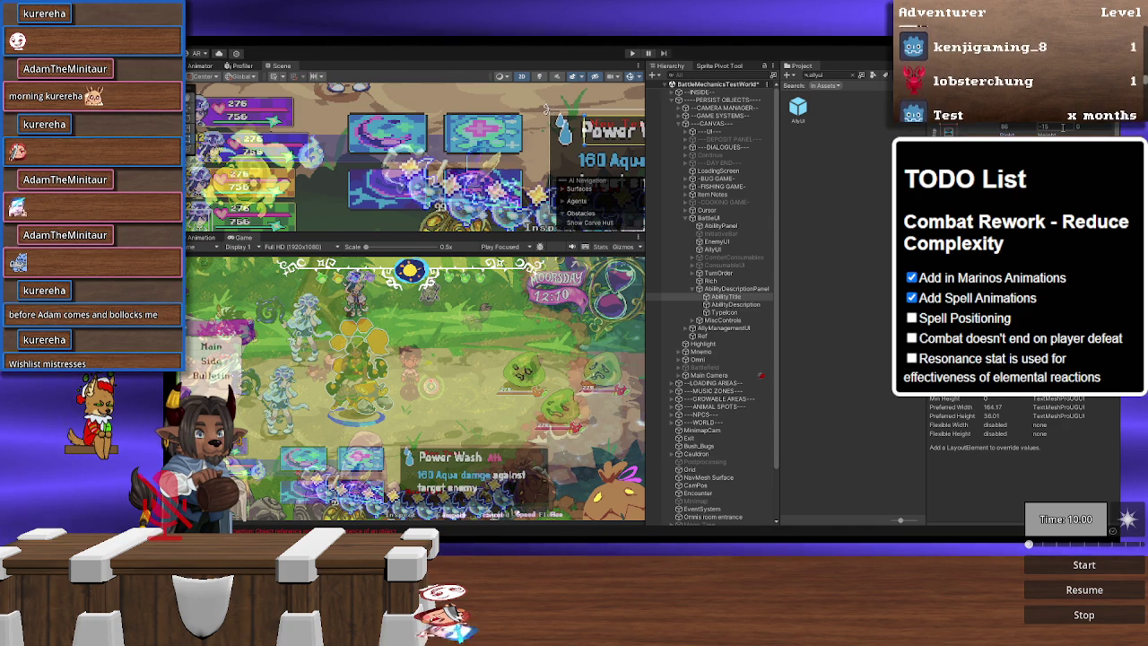
Step: Check the enlarged Power Wash title in the Scene view, then switch to Visual Studio Code
{"action": "scroll", "coordinate": [317, 160], "scroll_direction": "down", "scroll_amount": 5}
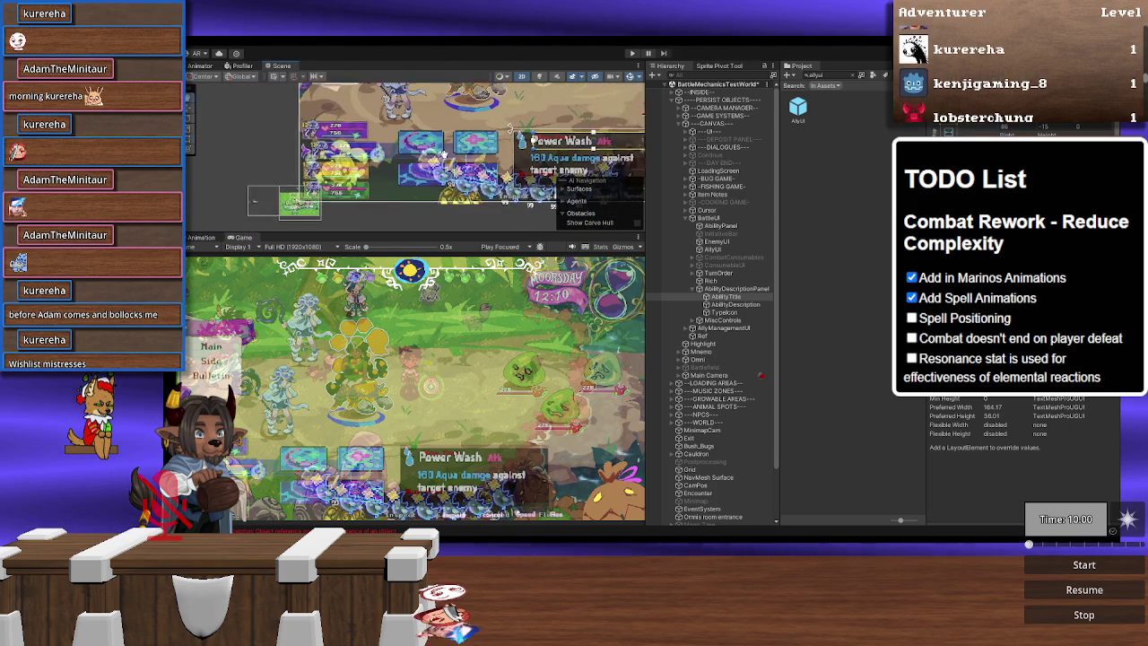
{"action": "scroll", "coordinate": [316, 160], "scroll_direction": "up", "scroll_amount": 4}
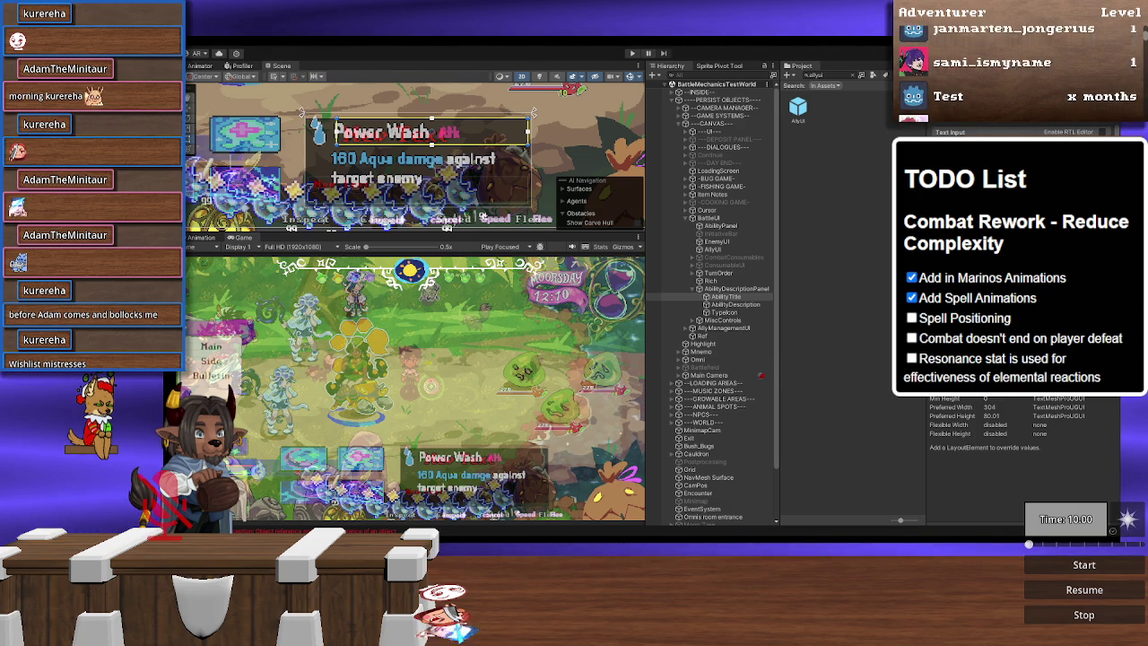
{"action": "key", "text": "alt+Tab"}
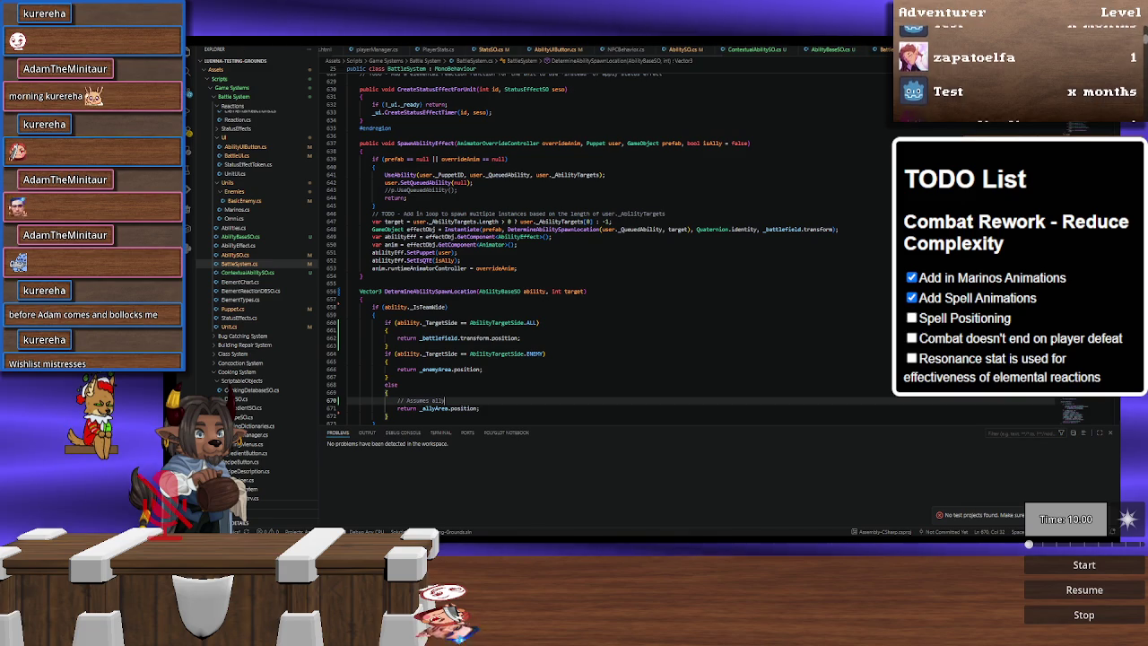
Step: Open BattleUI.cs and select the 70% size and orange colour in RenderAbilityDescription's title line
{"action": "scroll", "coordinate": [722, 49], "scroll_direction": "down", "scroll_amount": 2}
{"action": "left_click", "coordinate": [734, 49]}
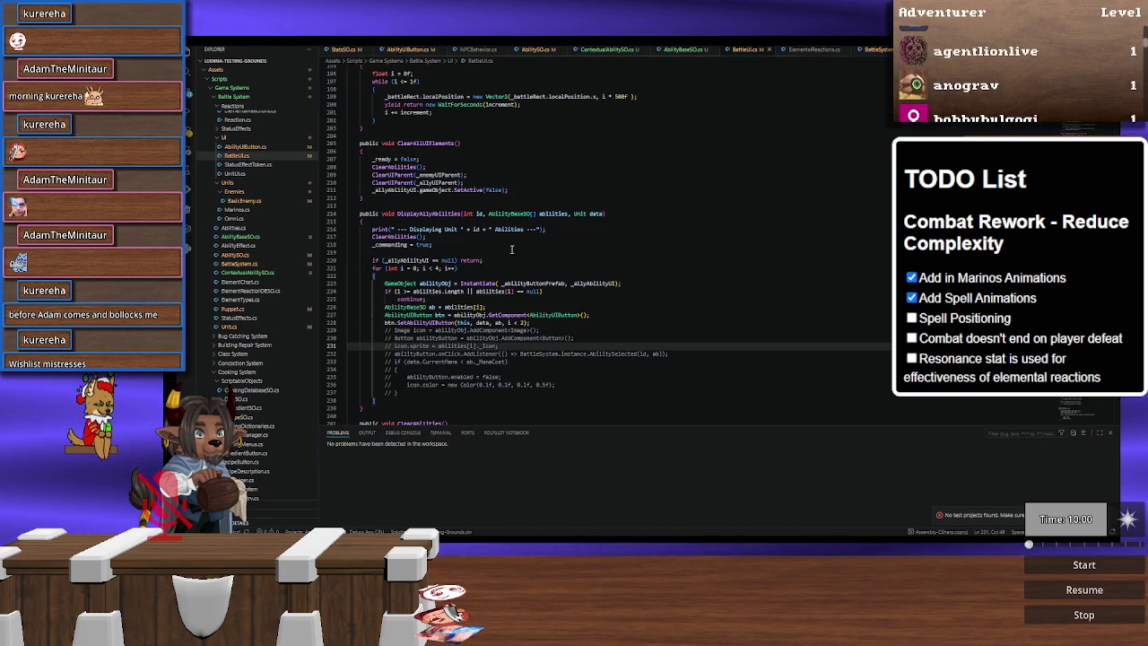
{"action": "scroll", "coordinate": [513, 252], "scroll_direction": "down", "scroll_amount": 10}
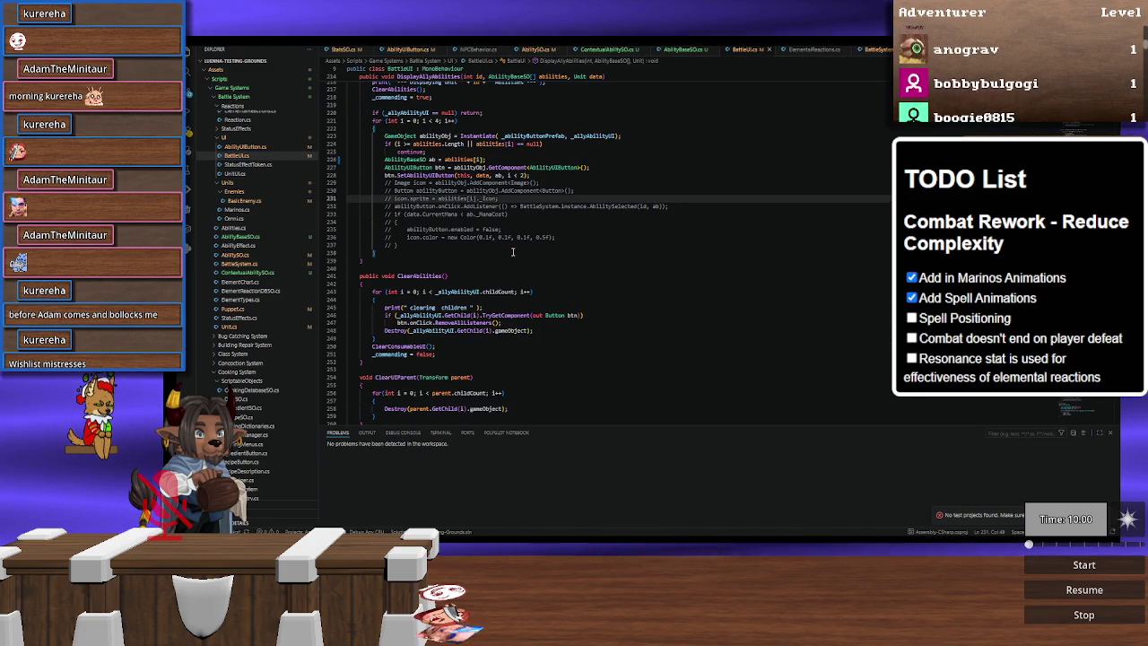
{"action": "scroll", "coordinate": [513, 252], "scroll_direction": "down", "scroll_amount": 8}
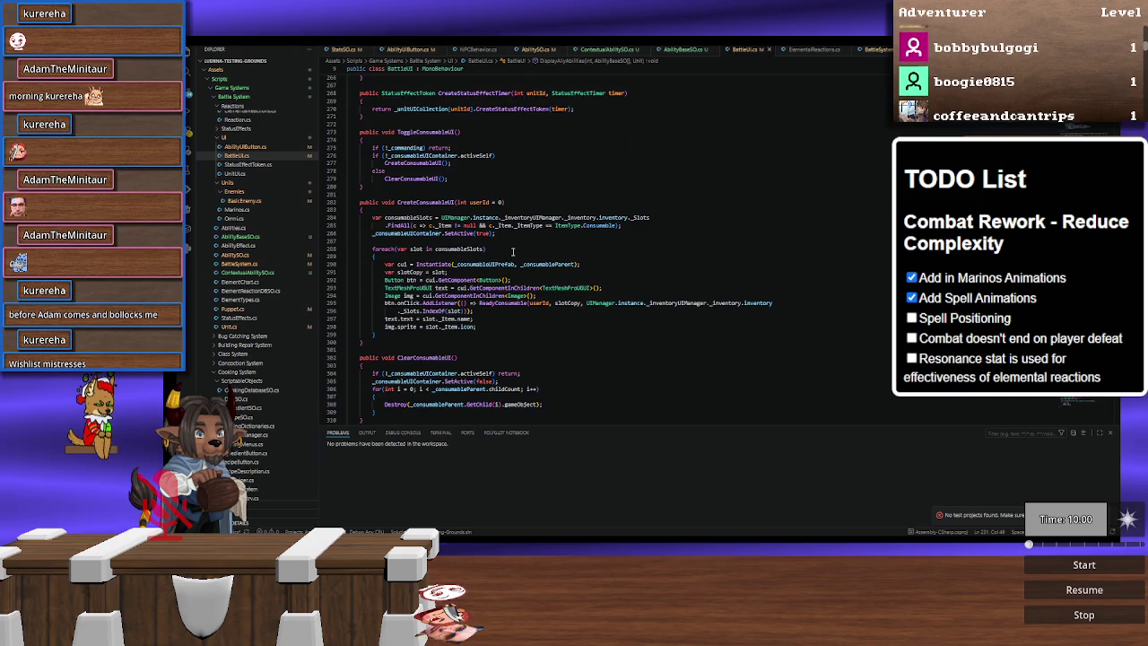
{"action": "scroll", "coordinate": [513, 252], "scroll_direction": "down", "scroll_amount": 4}
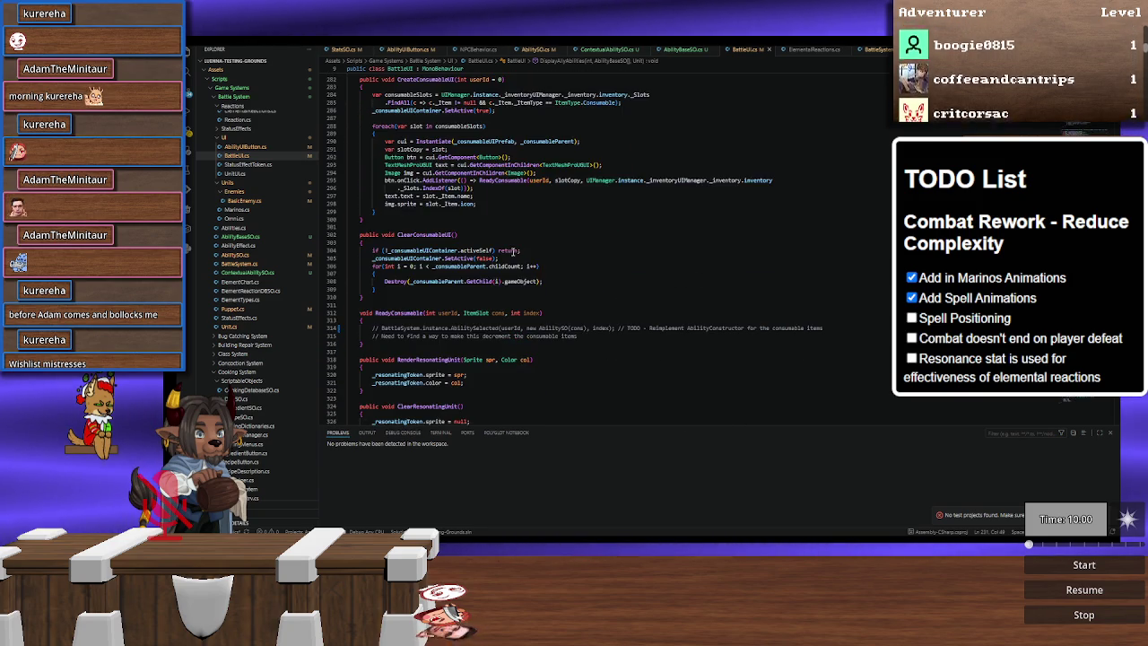
{"action": "scroll", "coordinate": [513, 252], "scroll_direction": "down", "scroll_amount": 8}
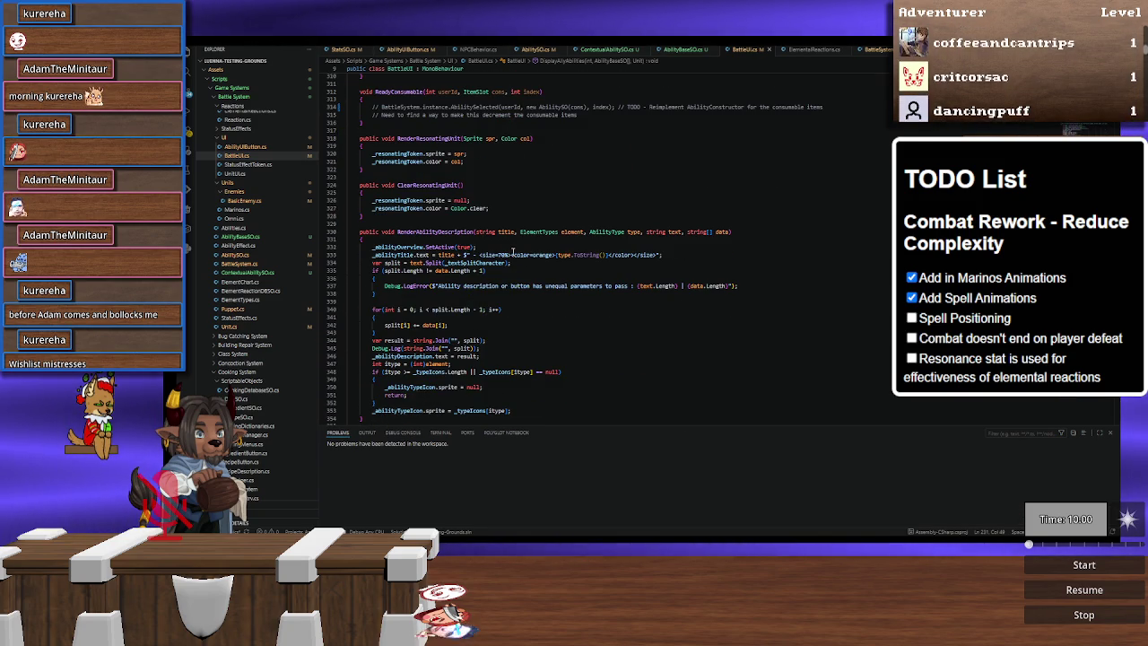
{"action": "double_click", "coordinate": [504, 255]}
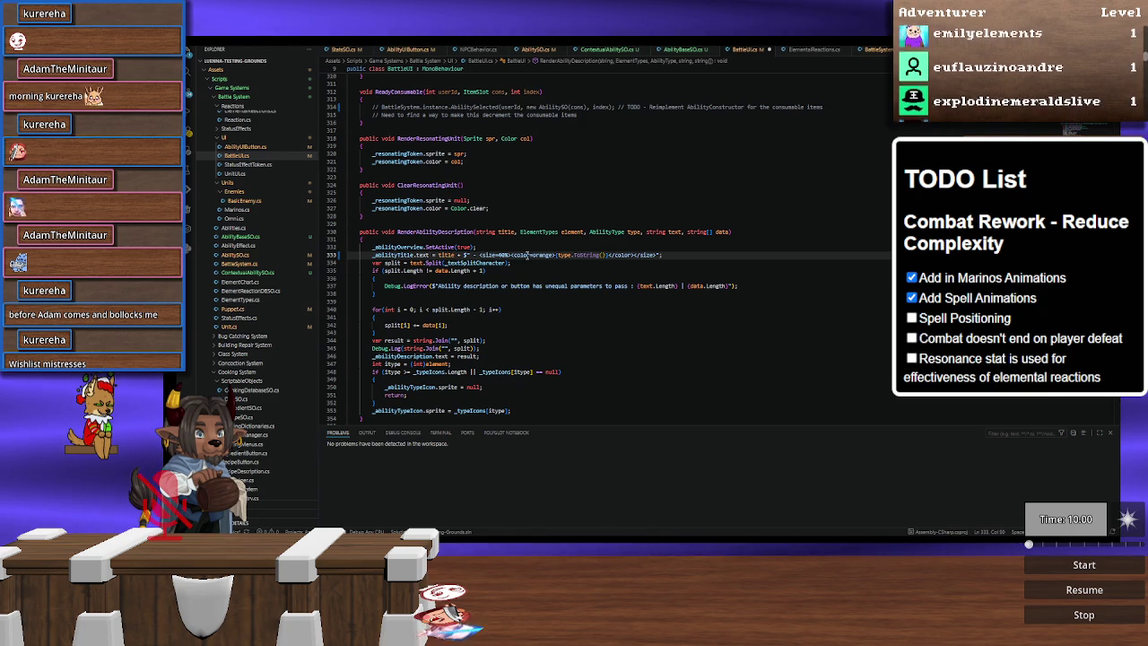
{"action": "double_click", "coordinate": [542, 255]}
Step: Paste #FF61A8 over orange in the ability title's colour tag and review the surrounding code
{"action": "type", "text": "#FF61A8"}
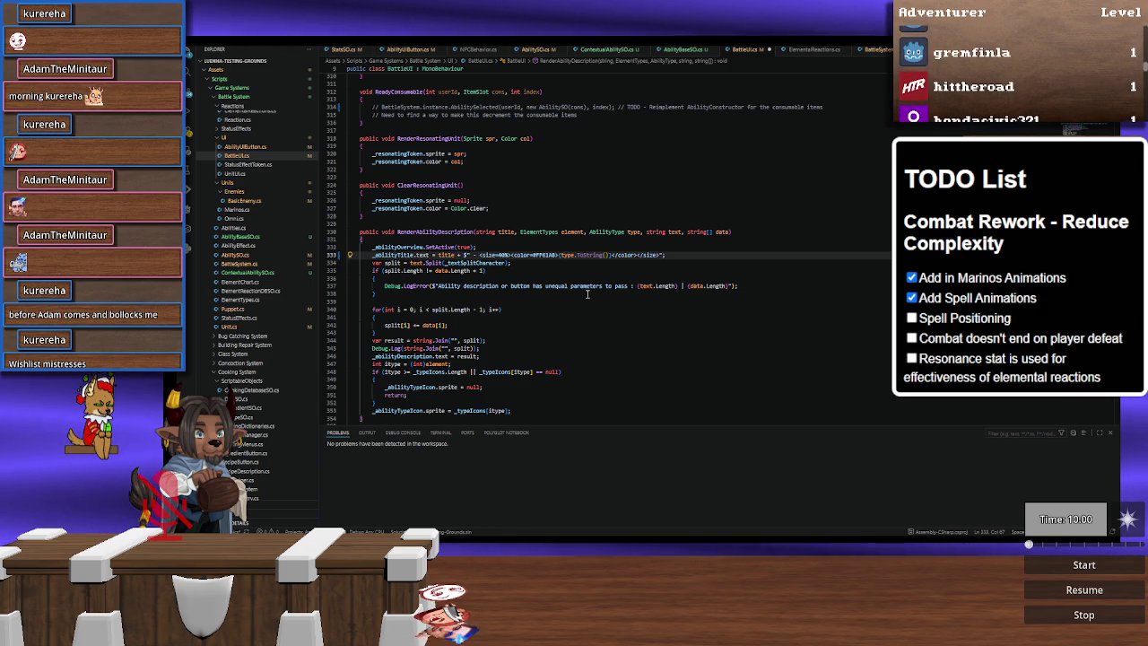
{"action": "scroll", "coordinate": [587, 294], "scroll_direction": "up", "scroll_amount": 20}
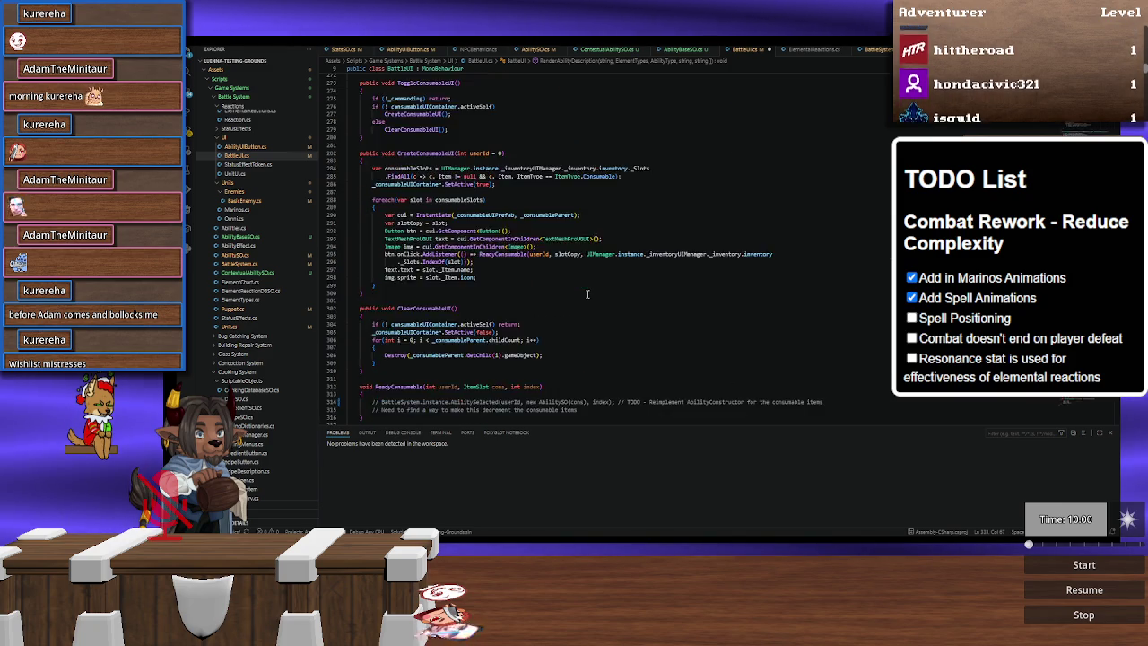
{"action": "scroll", "coordinate": [588, 294], "scroll_direction": "up", "scroll_amount": 20}
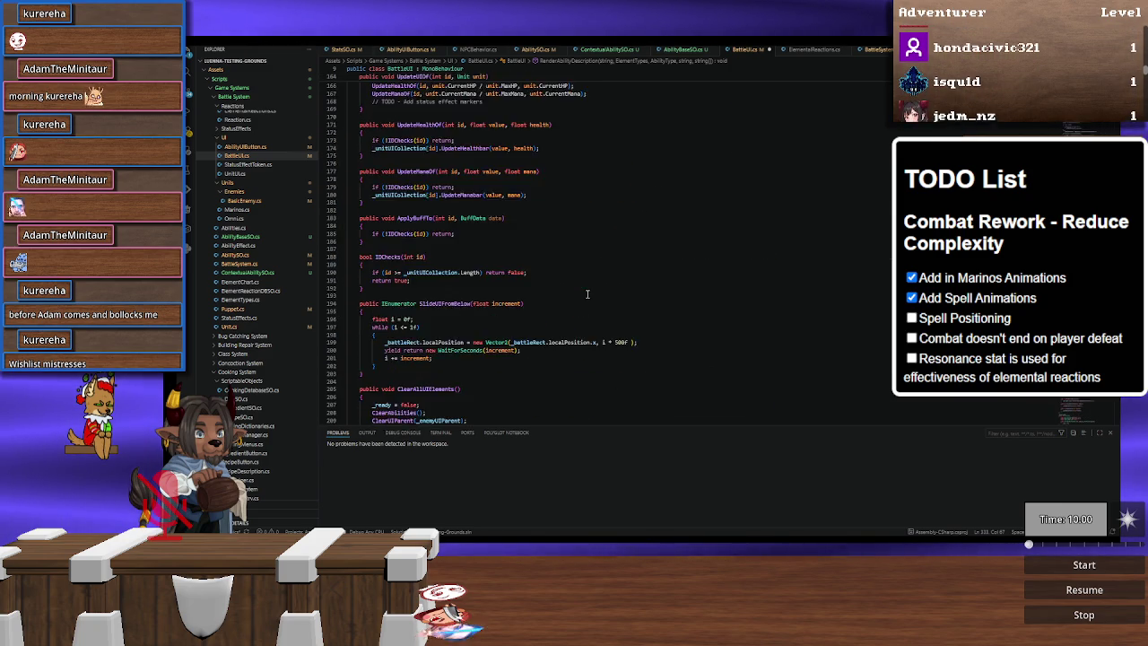
{"action": "scroll", "coordinate": [588, 294], "scroll_direction": "up", "scroll_amount": 8}
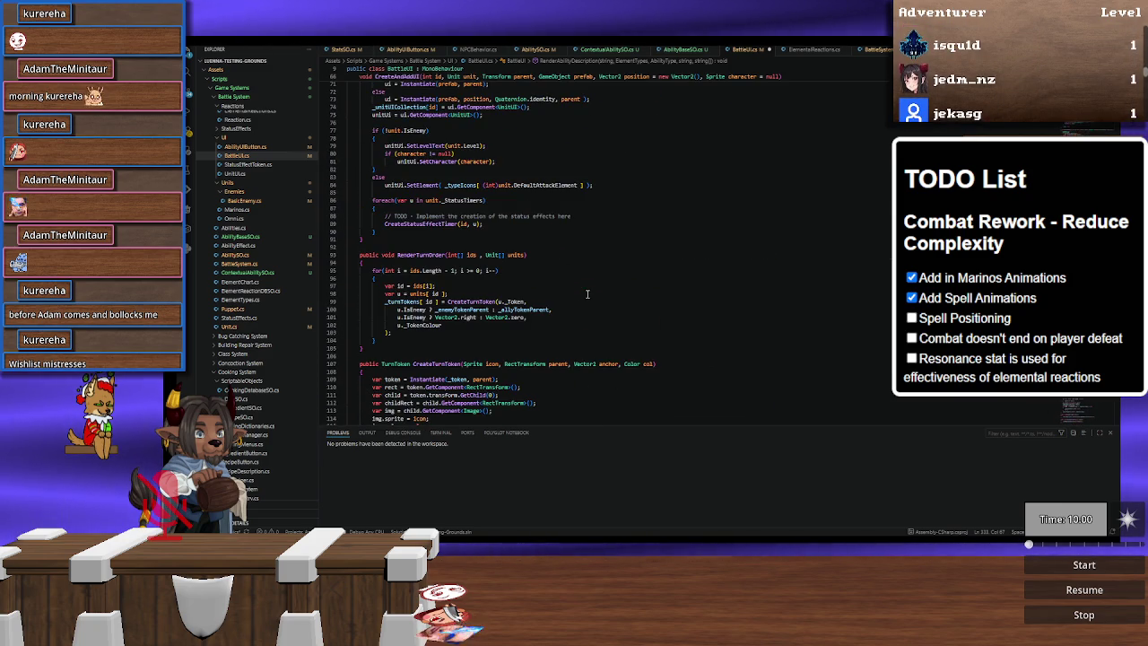
{"action": "scroll", "coordinate": [587, 293], "scroll_direction": "down", "scroll_amount": 8}
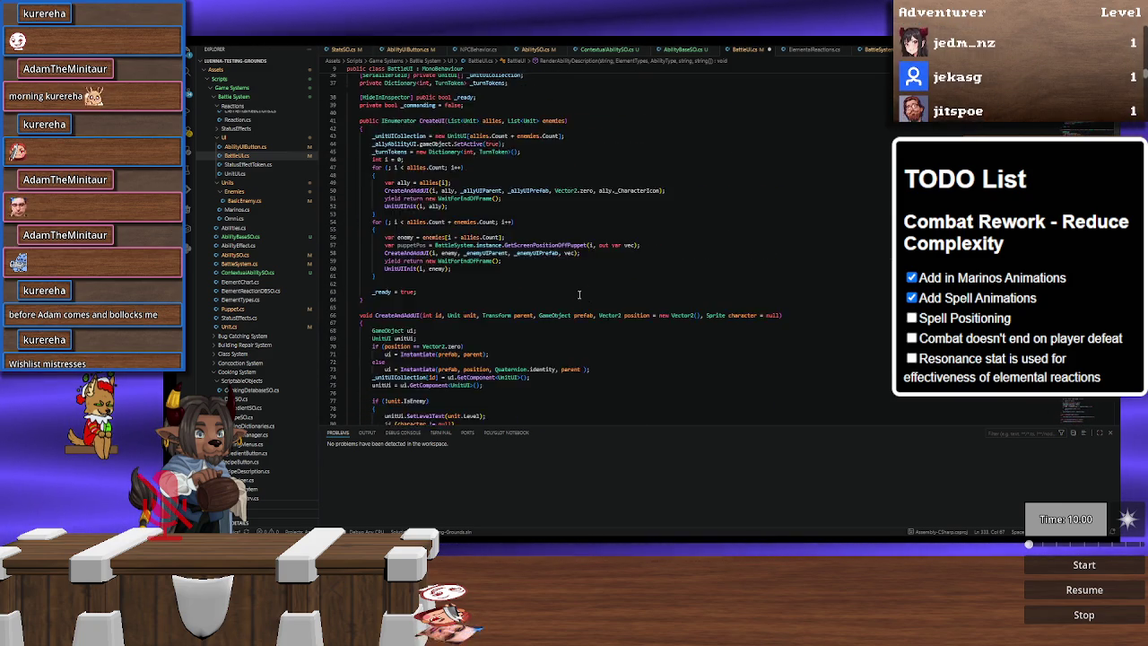
{"action": "scroll", "coordinate": [582, 325], "scroll_direction": "down", "scroll_amount": 20}
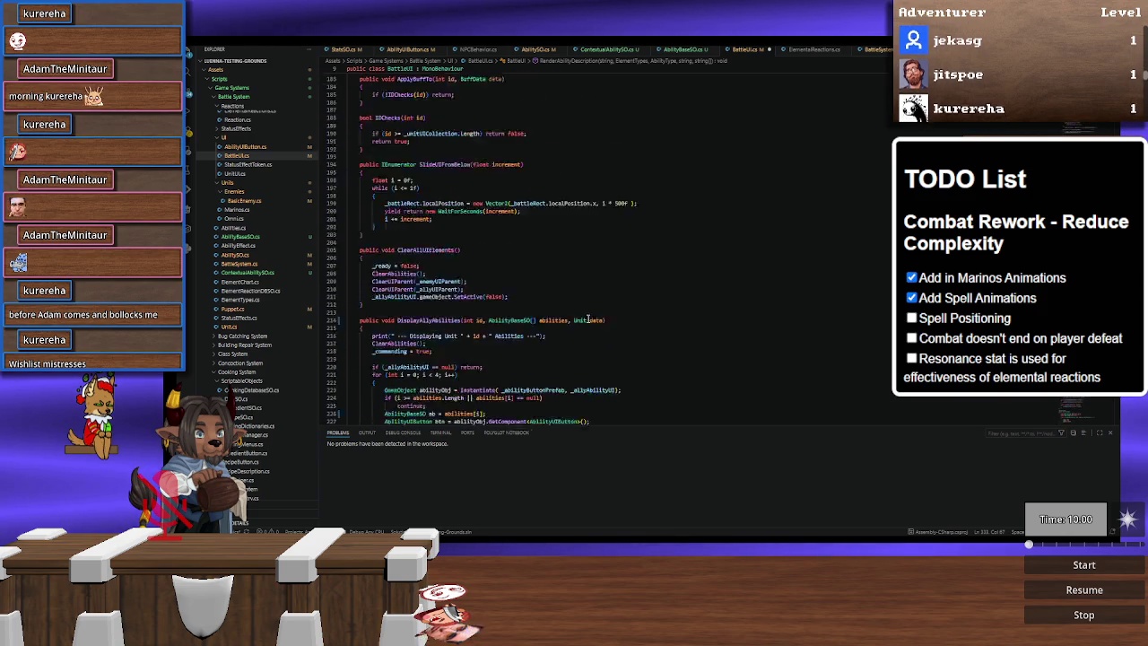
{"action": "scroll", "coordinate": [603, 271], "scroll_direction": "down", "scroll_amount": 19}
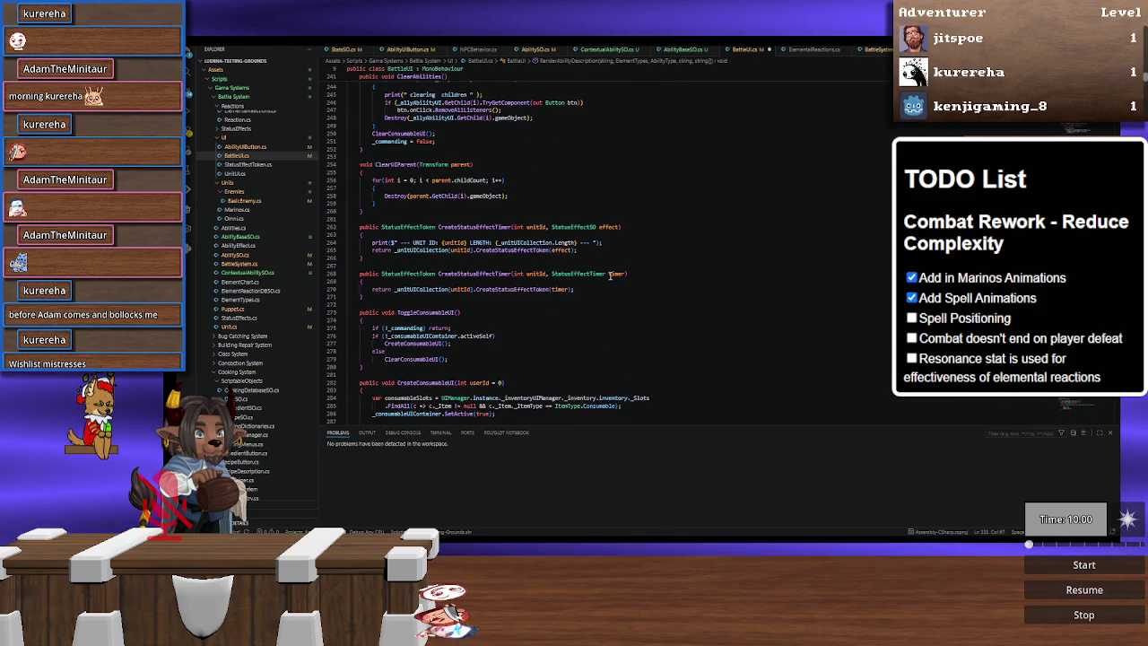
{"action": "scroll", "coordinate": [610, 276], "scroll_direction": "down", "scroll_amount": 7}
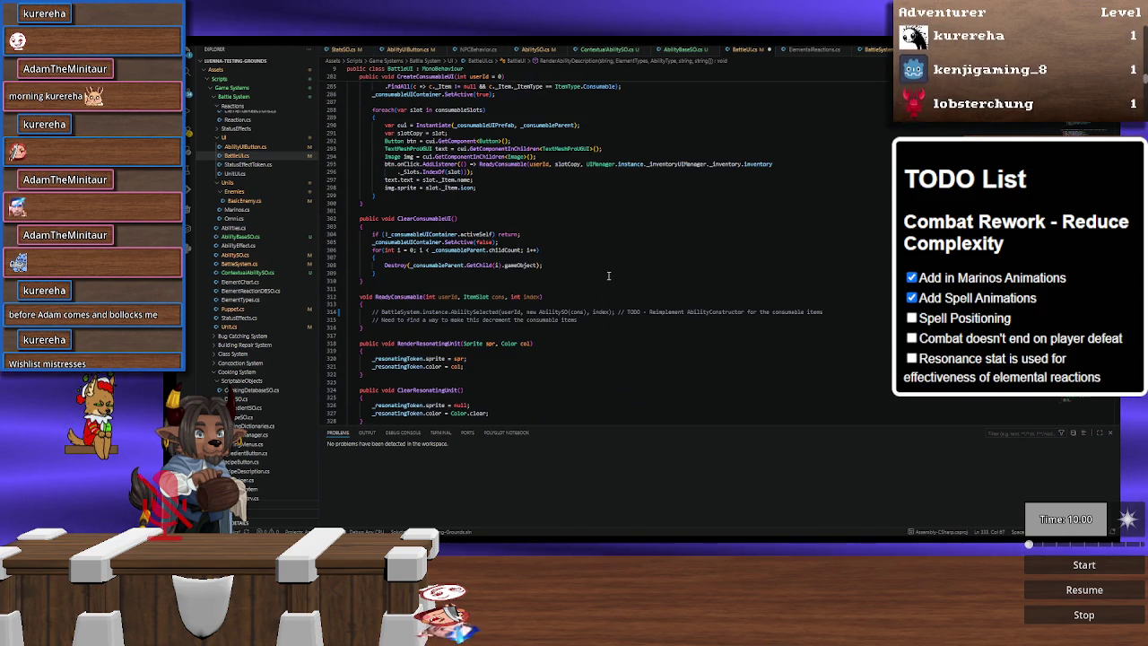
{"action": "scroll", "coordinate": [608, 276], "scroll_direction": "down", "scroll_amount": 8}
Step: Append '// TODO - Add serialised parameters for' to line 333, then return to Unity
{"action": "left_click", "coordinate": [688, 287]}
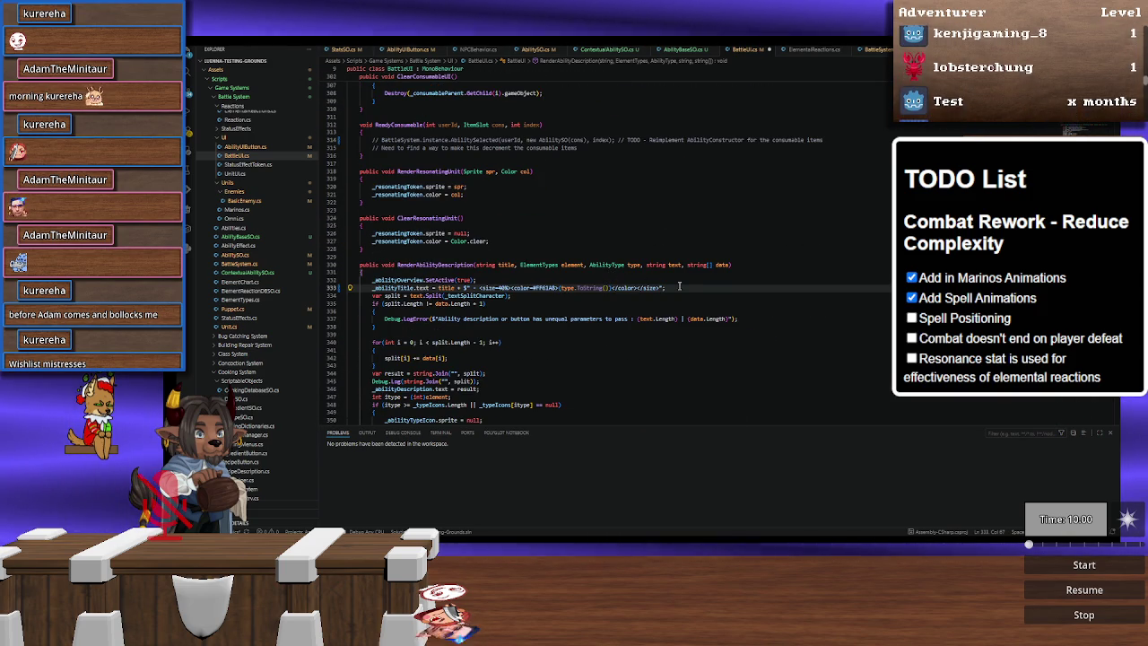
{"action": "type", "text": "// TODO - Add "}
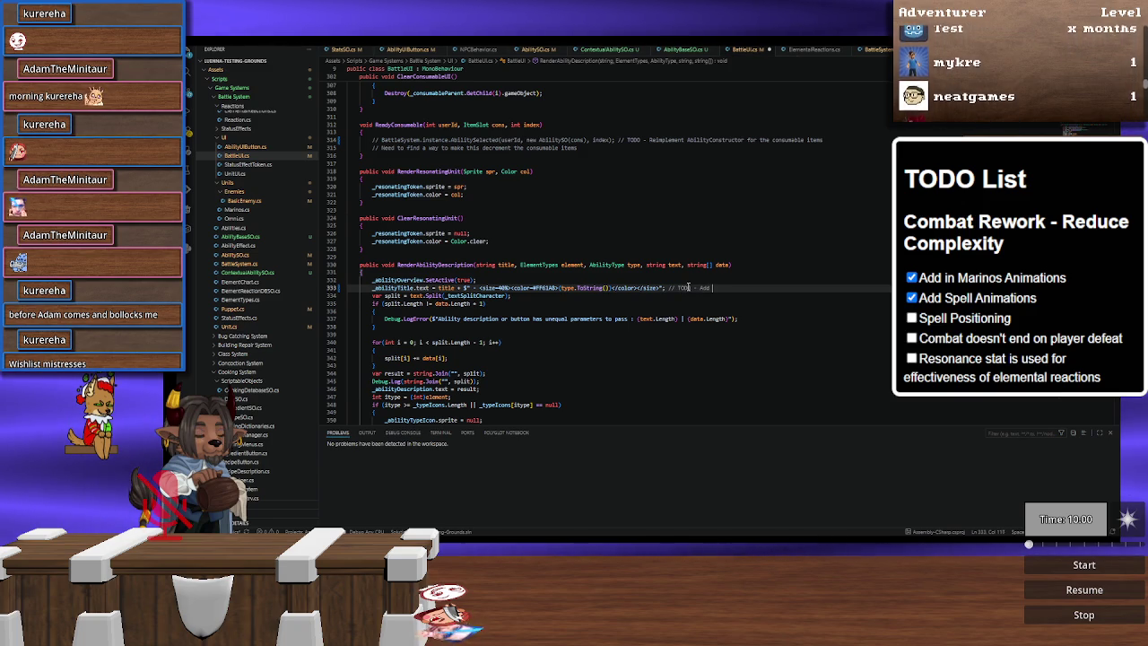
{"action": "type", "text": "serialised"}
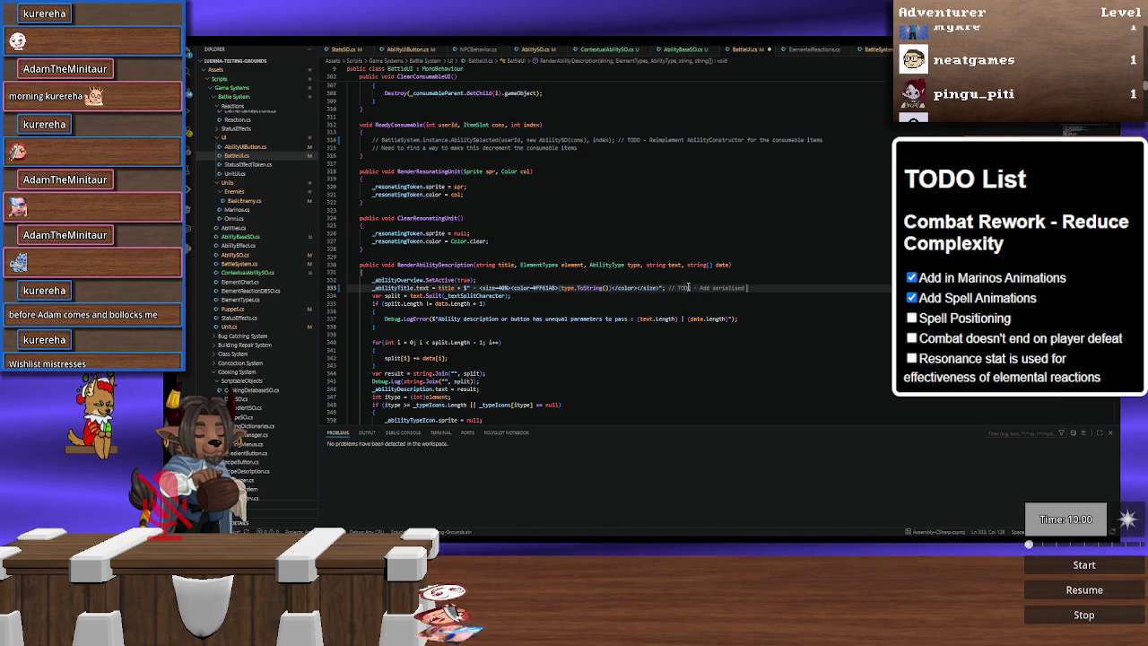
{"action": "type", "text": " paramet"}
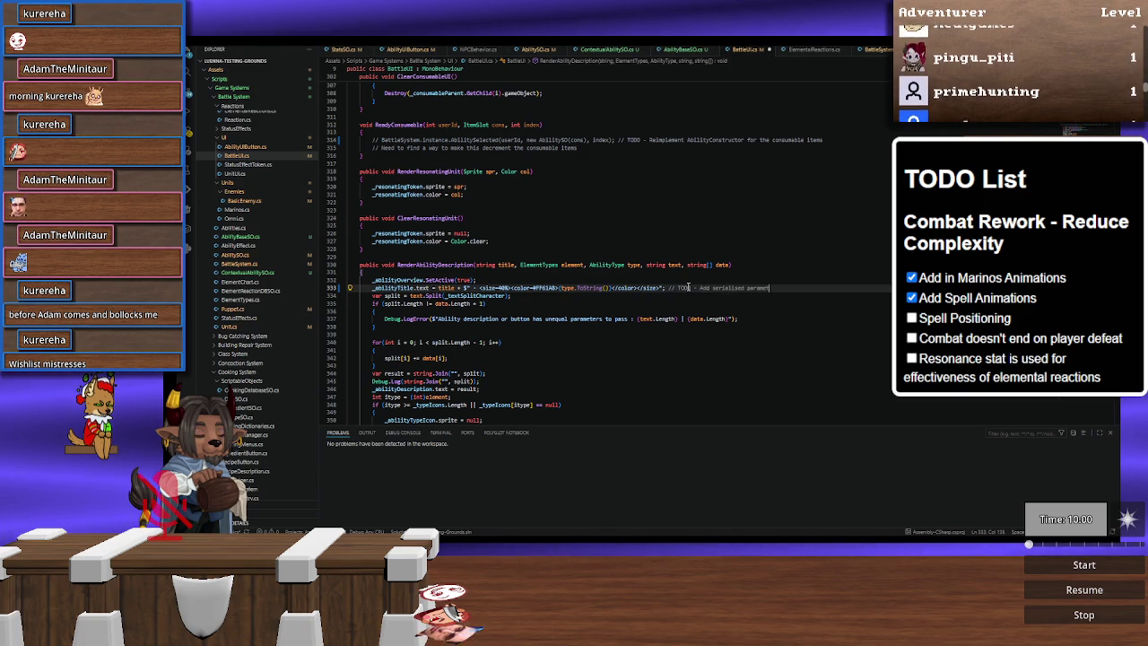
{"action": "type", "text": "ers for this"}
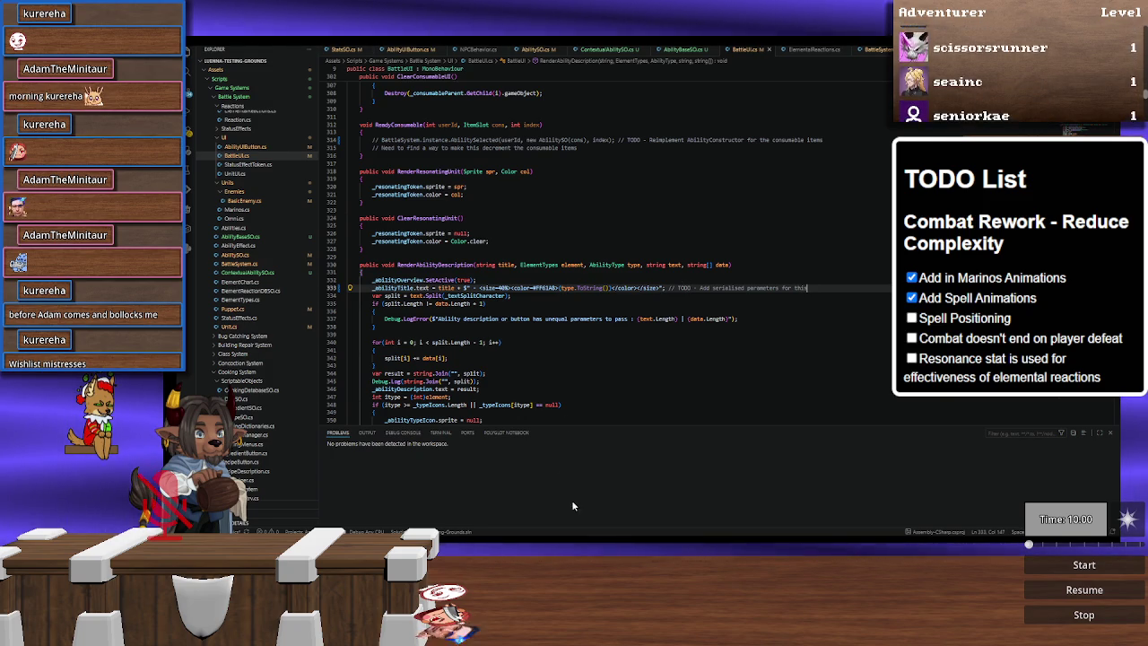
{"action": "key", "text": "alt+Tab"}
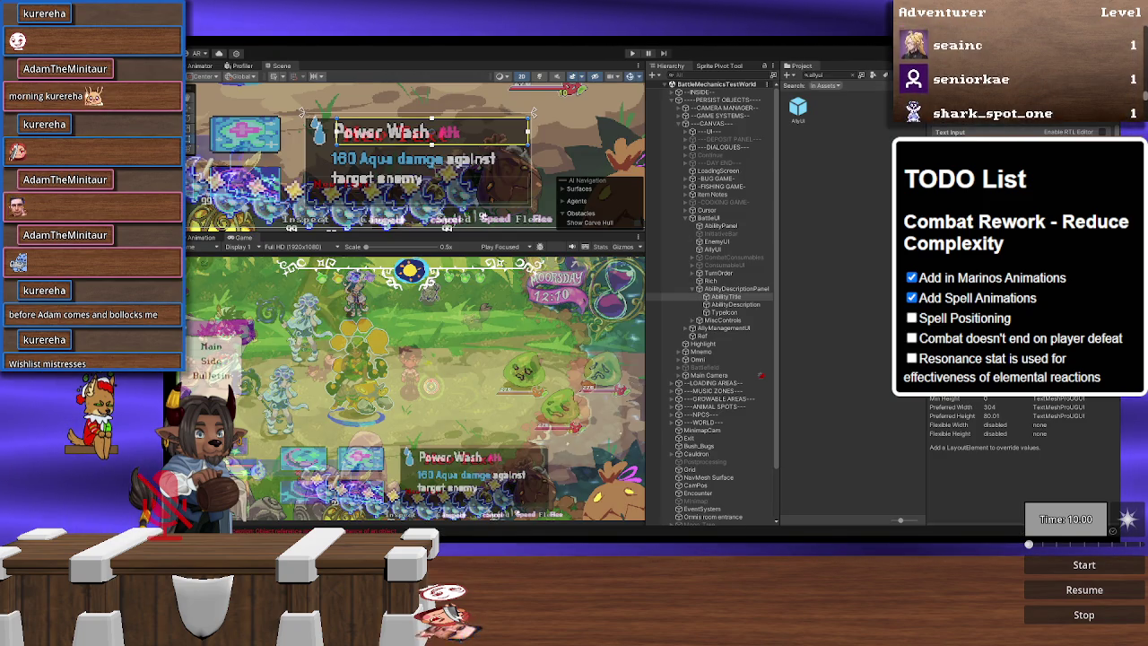
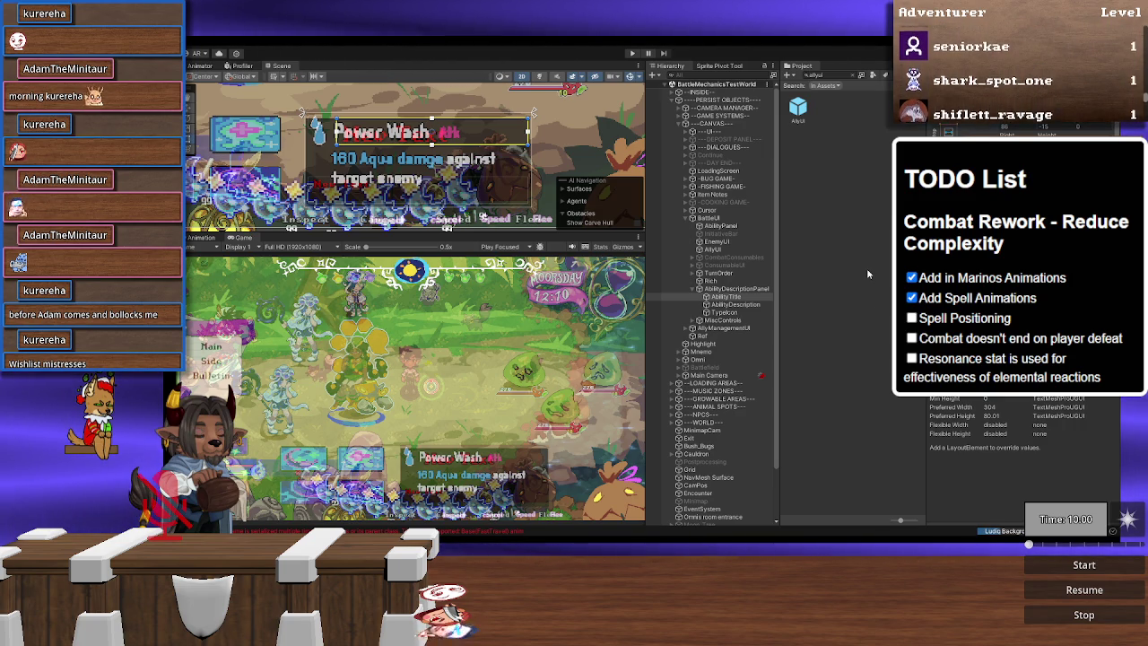
Step: Select AbilityDescription, then TypeIcon to show its blue water-drop sprite in the Inspector
{"action": "left_click", "coordinate": [744, 305]}
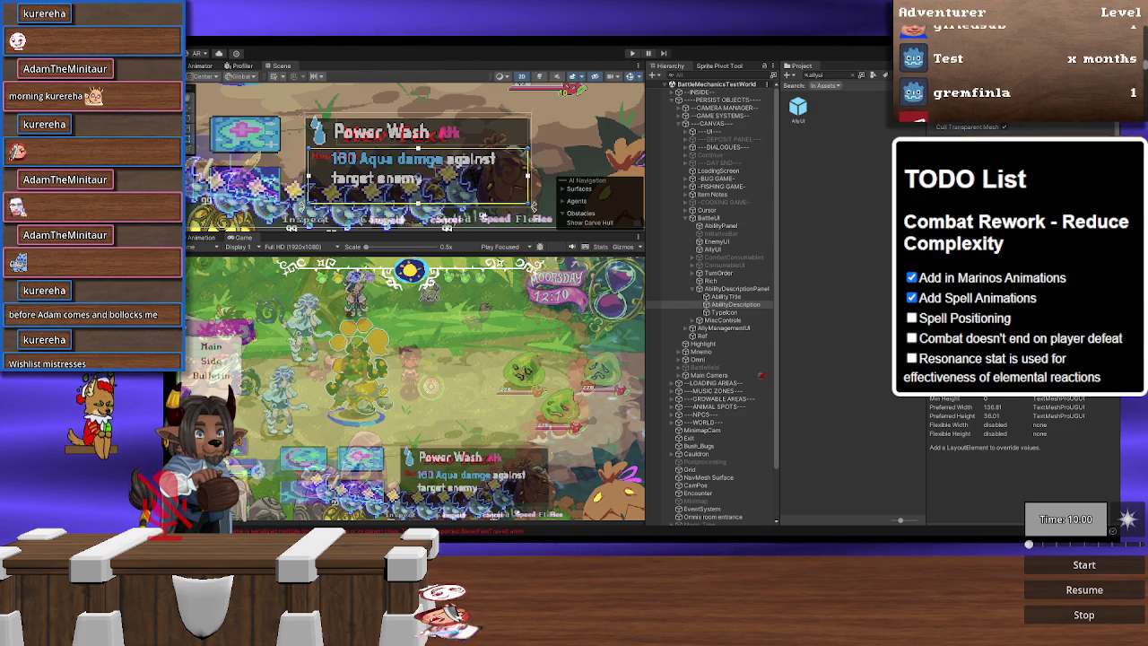
{"action": "left_click", "coordinate": [725, 312]}
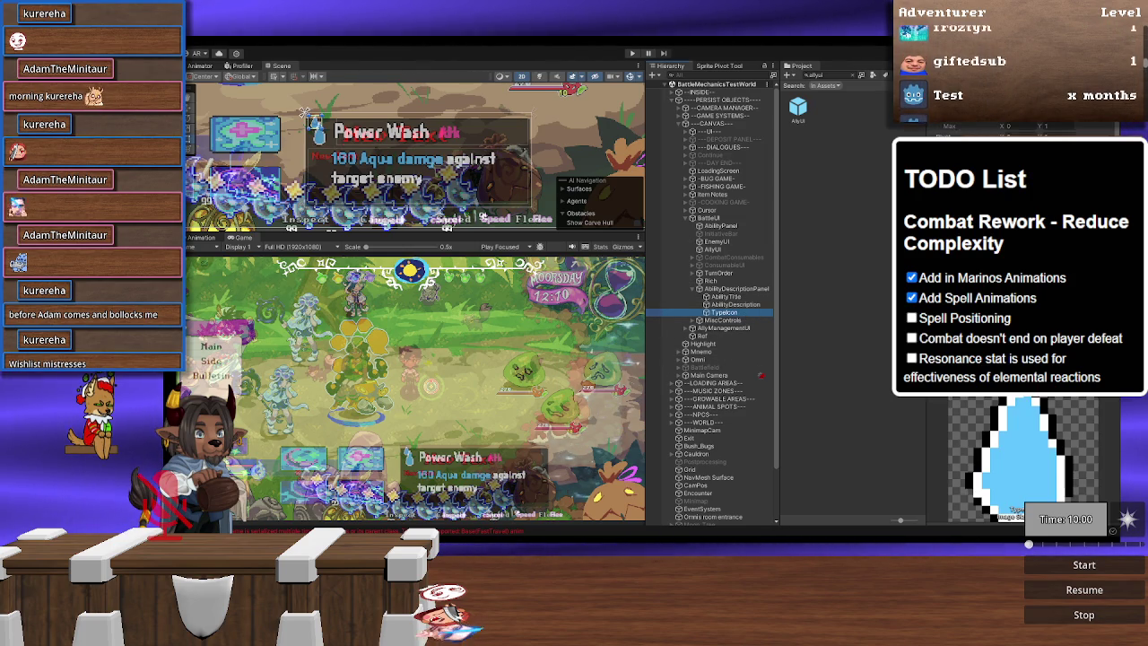
Step: Look at the Ref reference screenshot, then exit play mode back to the overworld
{"action": "scroll", "coordinate": [1005, 131], "scroll_direction": "up", "scroll_amount": 2}
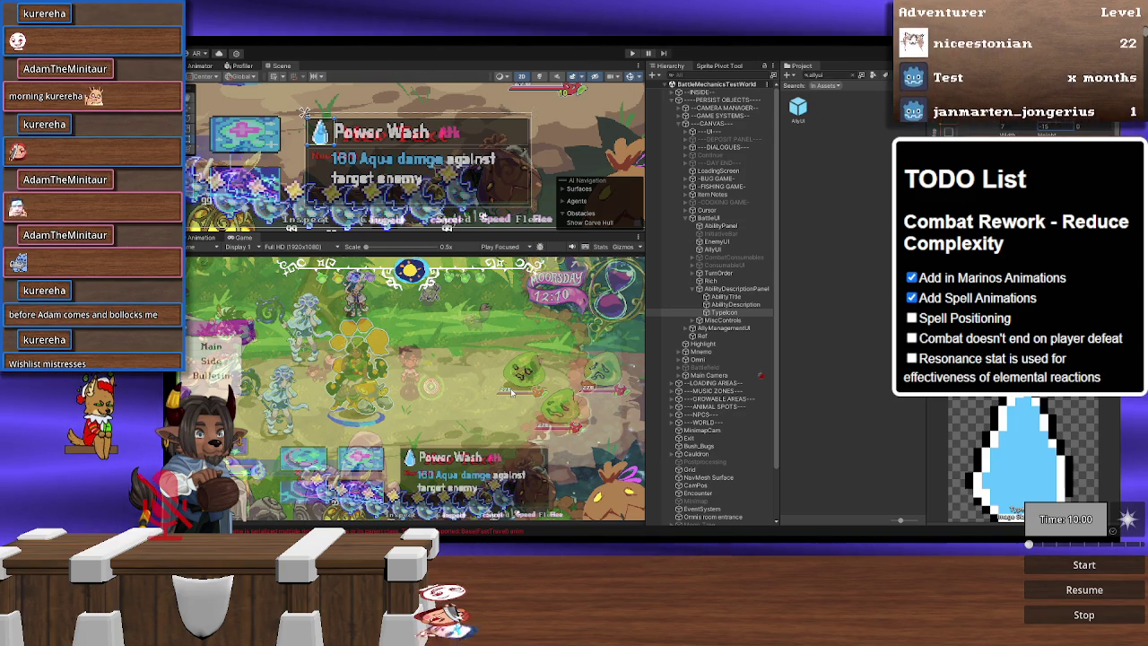
{"action": "left_click", "coordinate": [729, 335]}
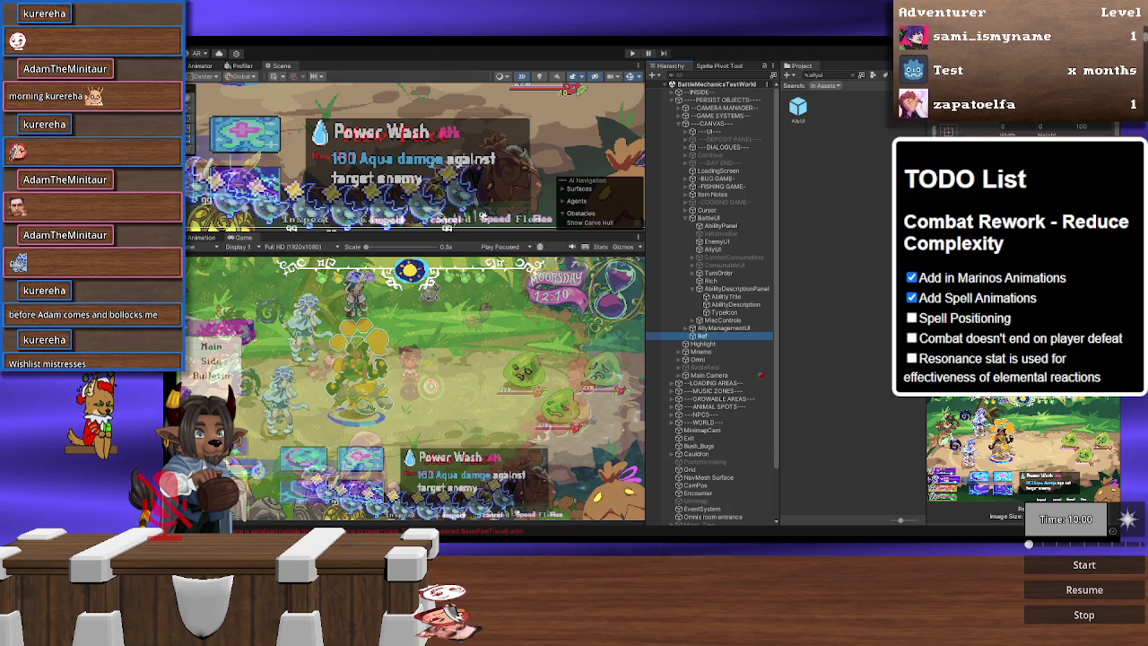
{"action": "left_click", "coordinate": [634, 367]}
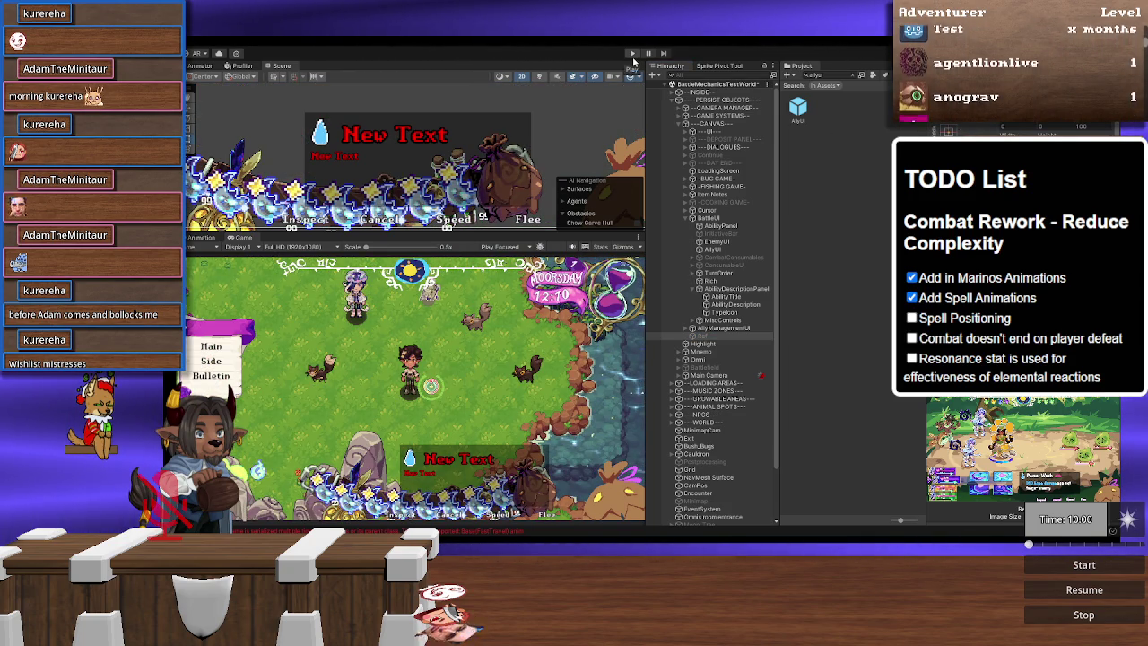
Step: Deactivate AbilityDescriptionPanel with Alt+Shift+A and start the game running again
{"action": "left_click", "coordinate": [731, 289]}
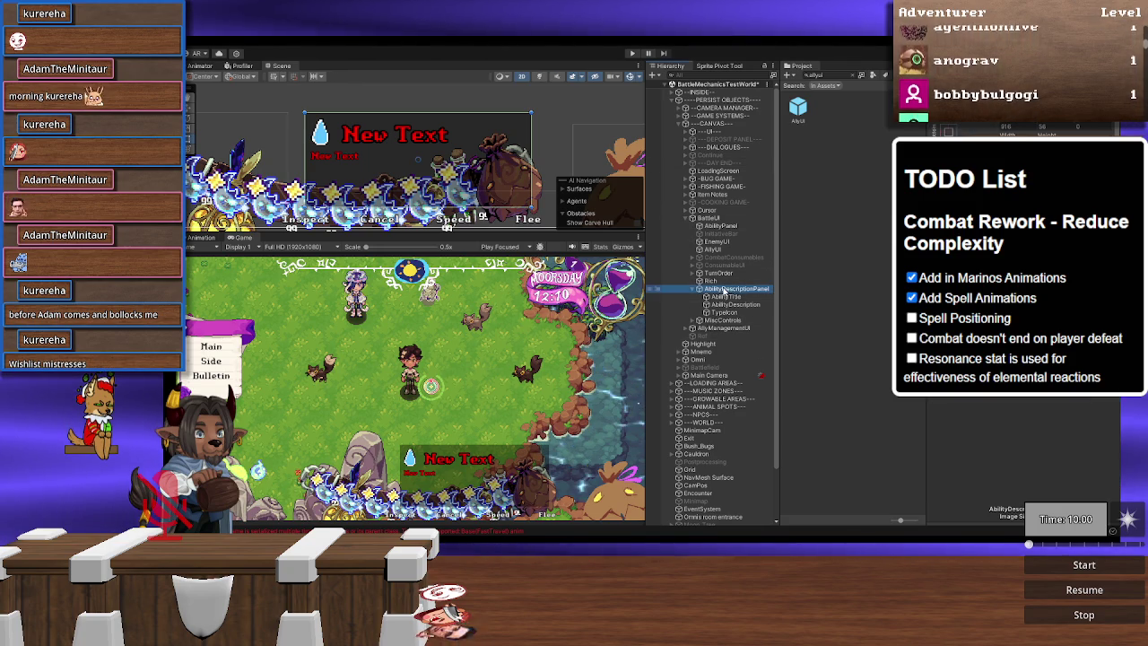
{"action": "key", "text": "alt+shift+a"}
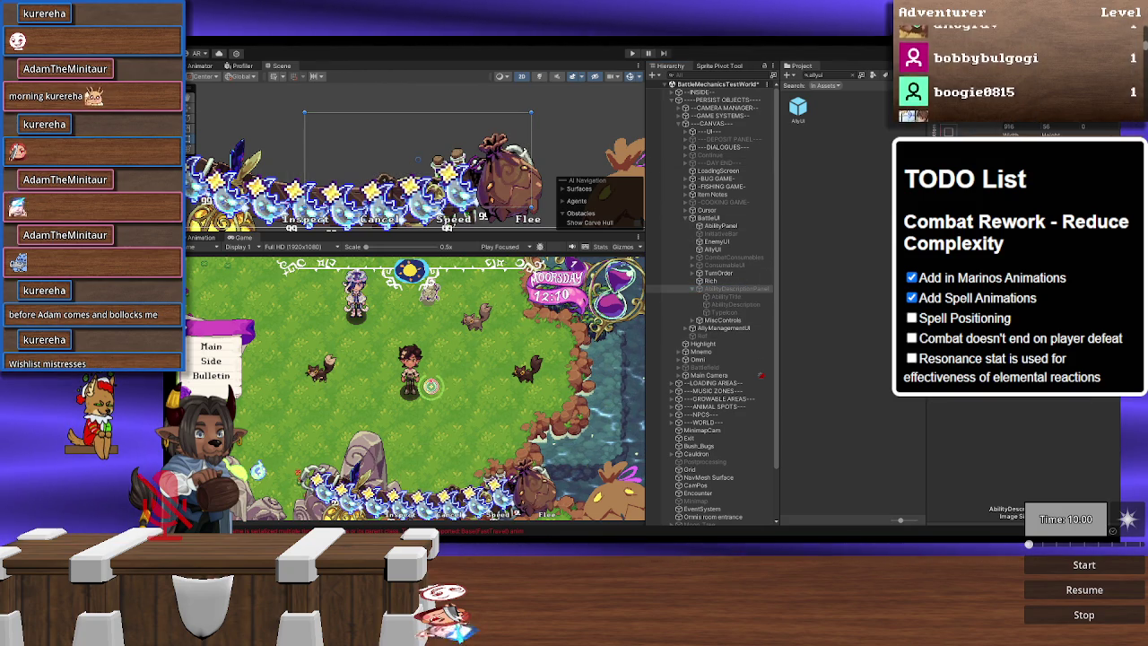
{"action": "left_click", "coordinate": [634, 55]}
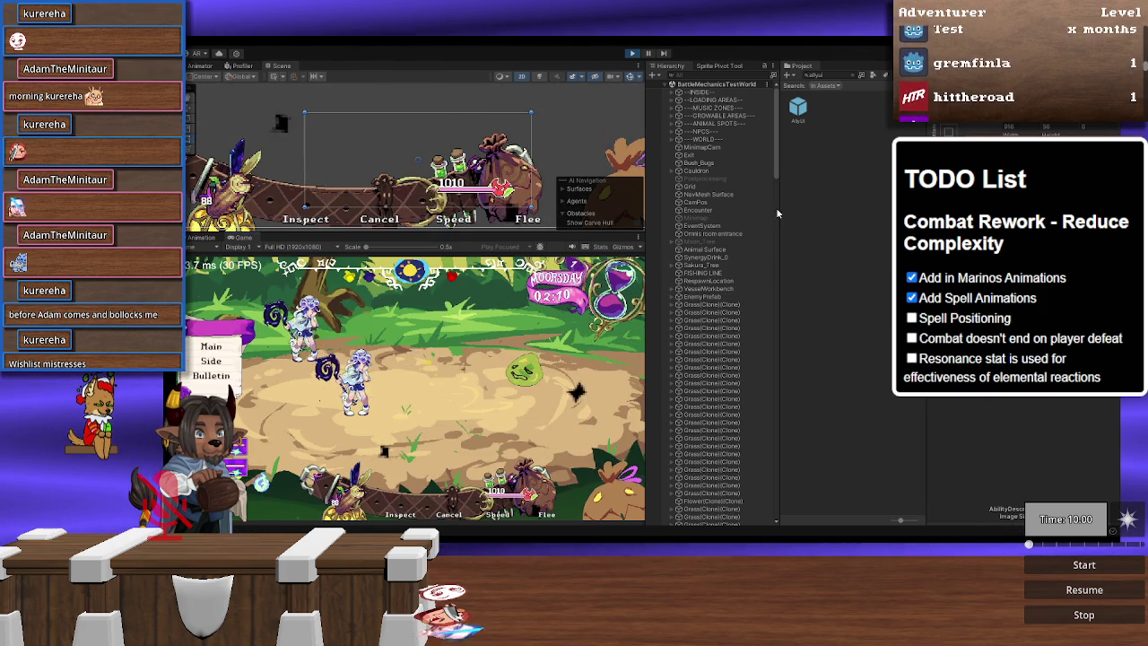
Step: Check the Ref screenshot, then confirm Ink Bubble's description card hides when selecting another ability
{"action": "scroll", "coordinate": [776, 179], "scroll_direction": "down", "scroll_amount": 1}
{"action": "left_click_drag", "start_coordinate": [778, 183], "coordinate": [780, 527]}
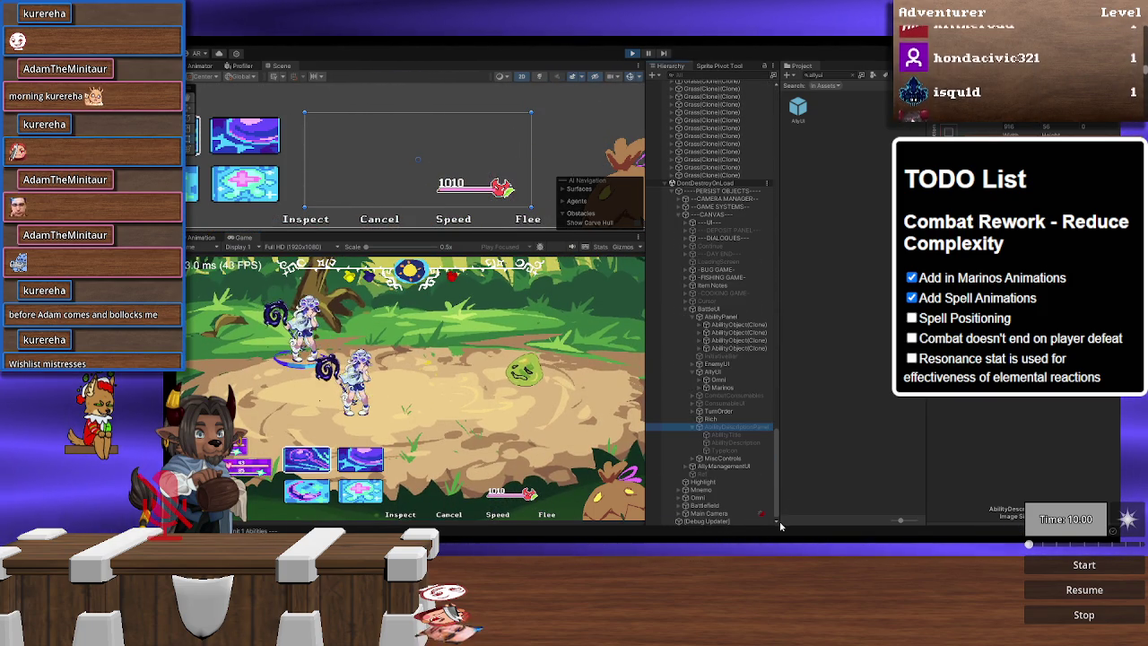
{"action": "left_click", "coordinate": [702, 474]}
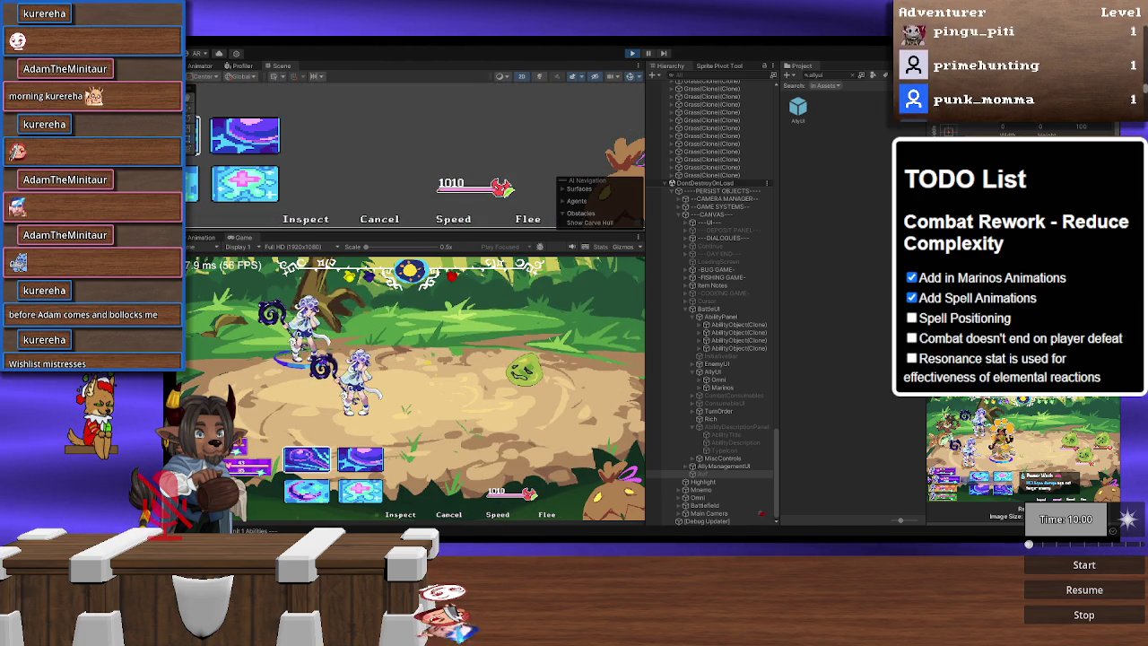
{"action": "mouse_move", "coordinate": [363, 462]}
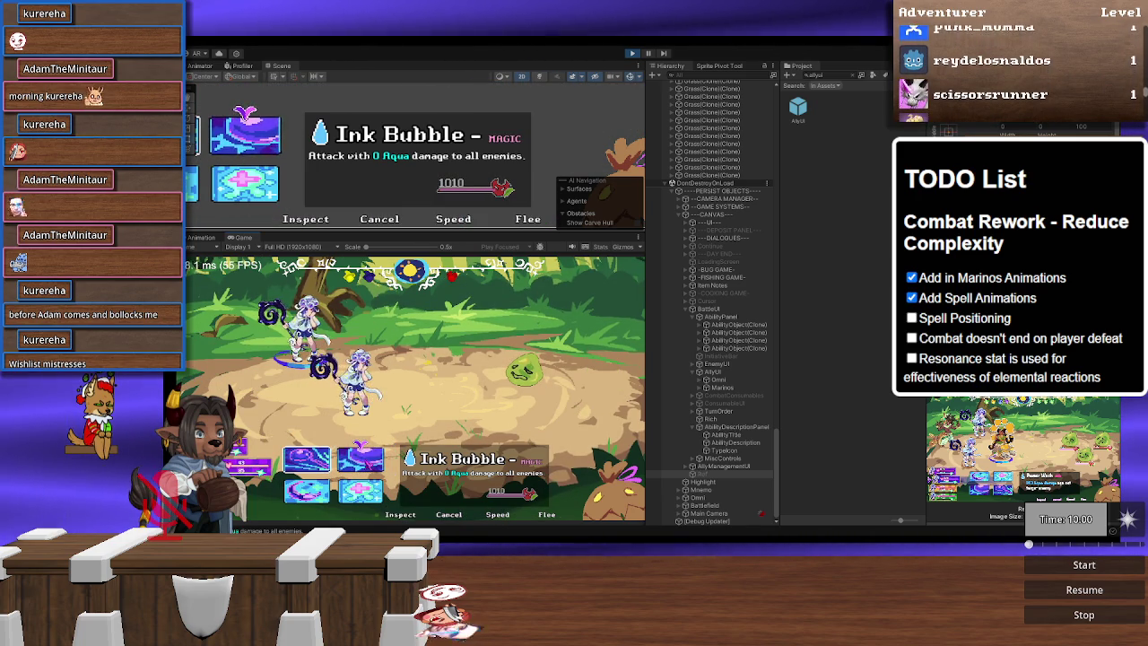
{"action": "key", "text": "Down"}
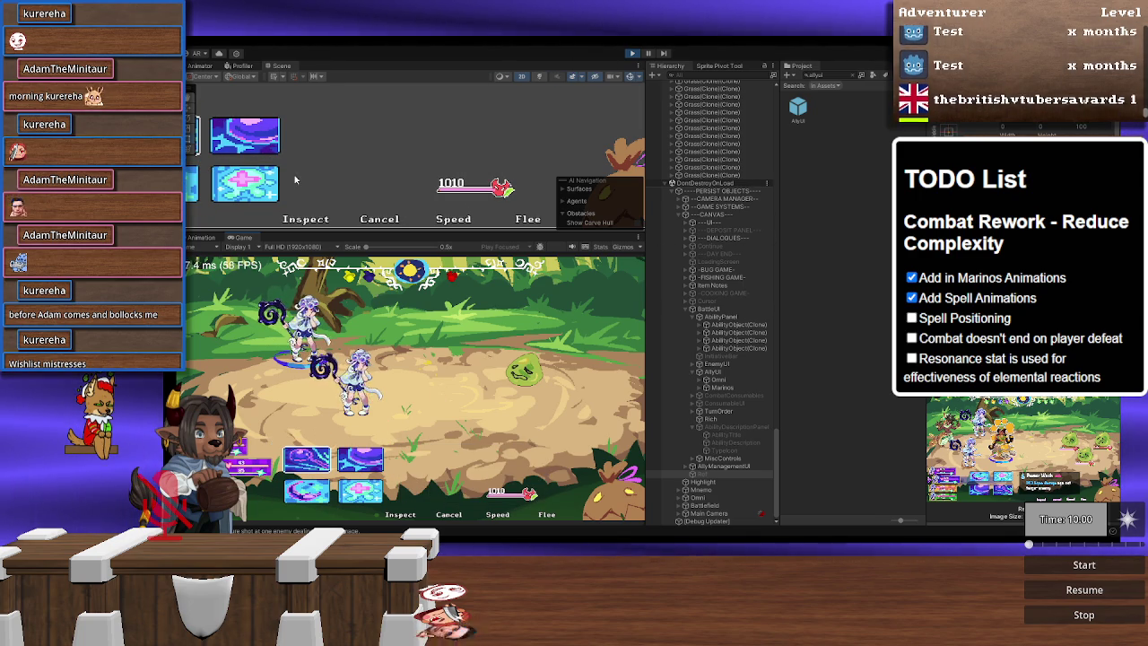
{"action": "left_click_drag", "start_coordinate": [301, 179], "coordinate": [395, 198]}
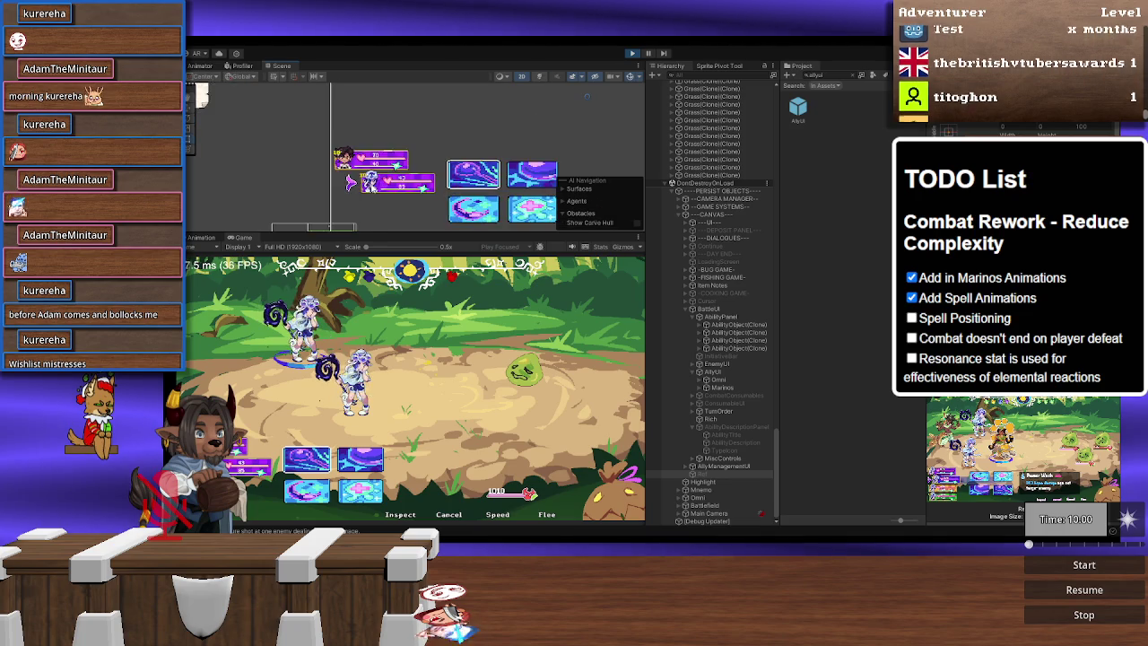
Step: Pick Marinos > Pivot in the Scene view, drag its health bar slightly left, and compare with Ref
{"action": "scroll", "coordinate": [395, 197], "scroll_direction": "up", "scroll_amount": 1}
{"action": "left_click", "coordinate": [403, 184]}
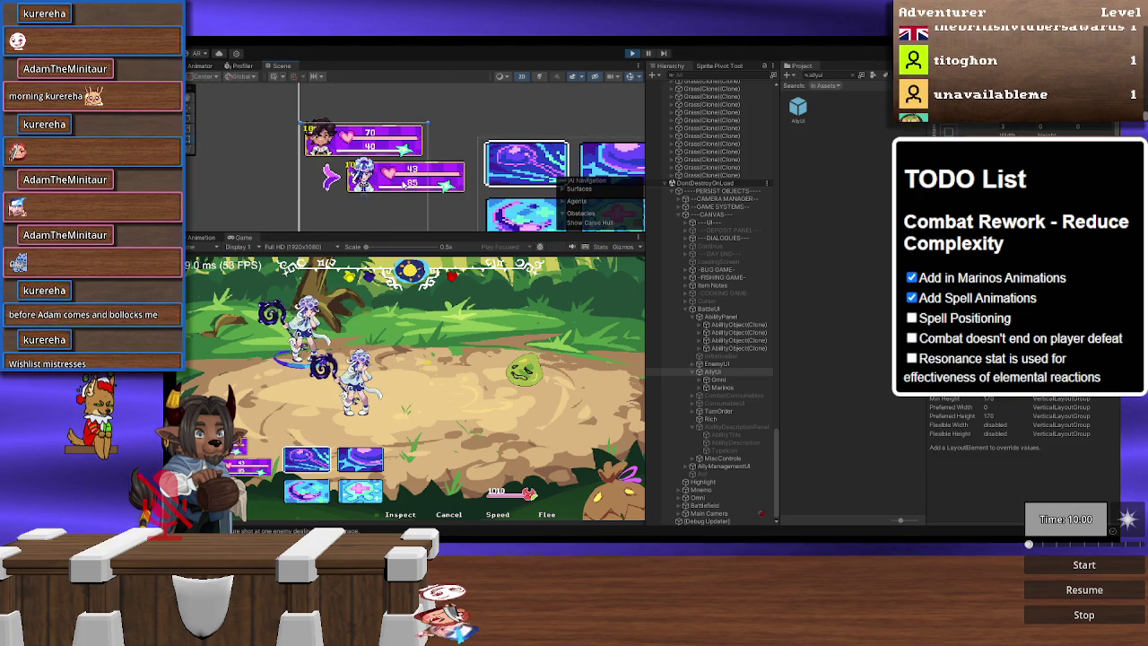
{"action": "left_click", "coordinate": [413, 180]}
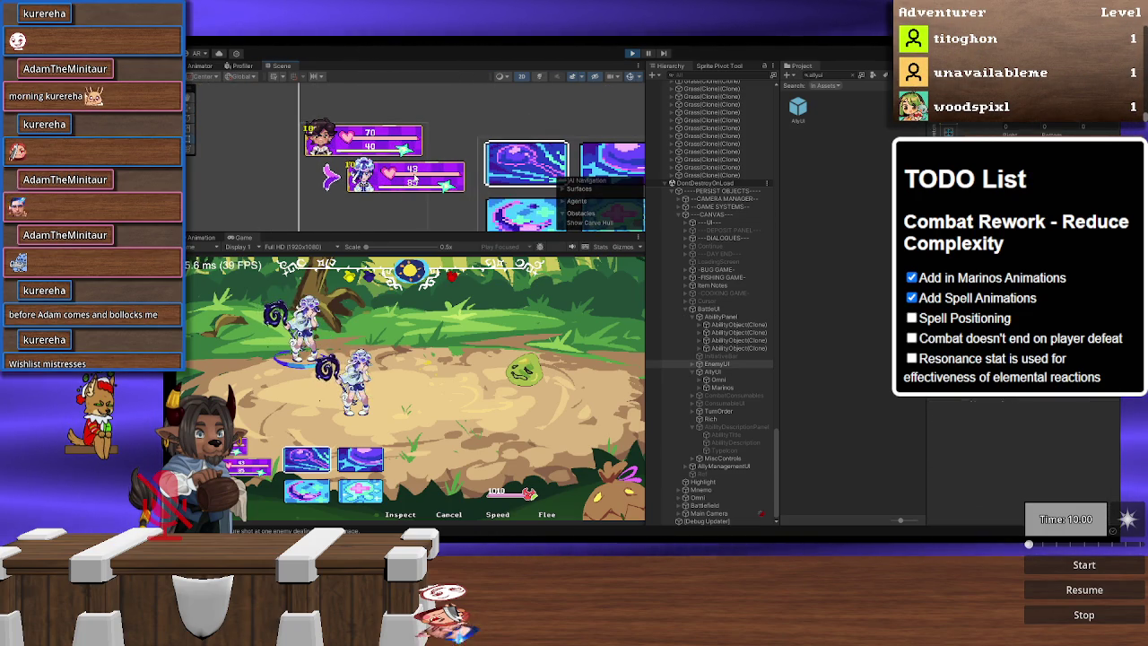
{"action": "left_click", "coordinate": [412, 180]}
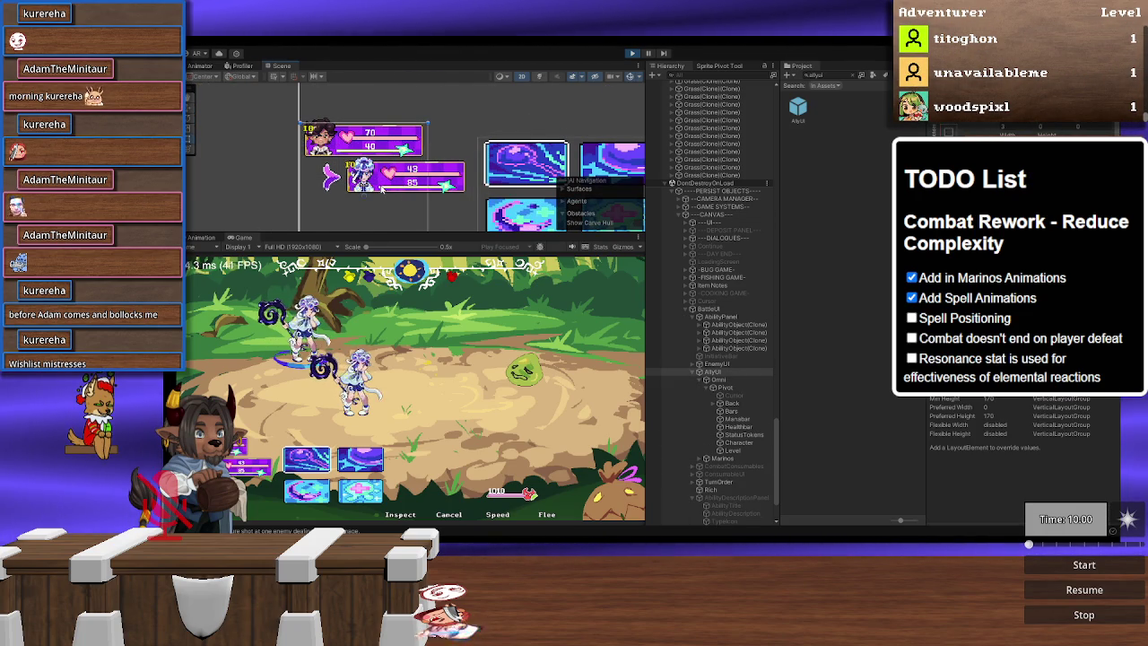
{"action": "left_click", "coordinate": [395, 179]}
{"action": "left_click", "coordinate": [392, 177]}
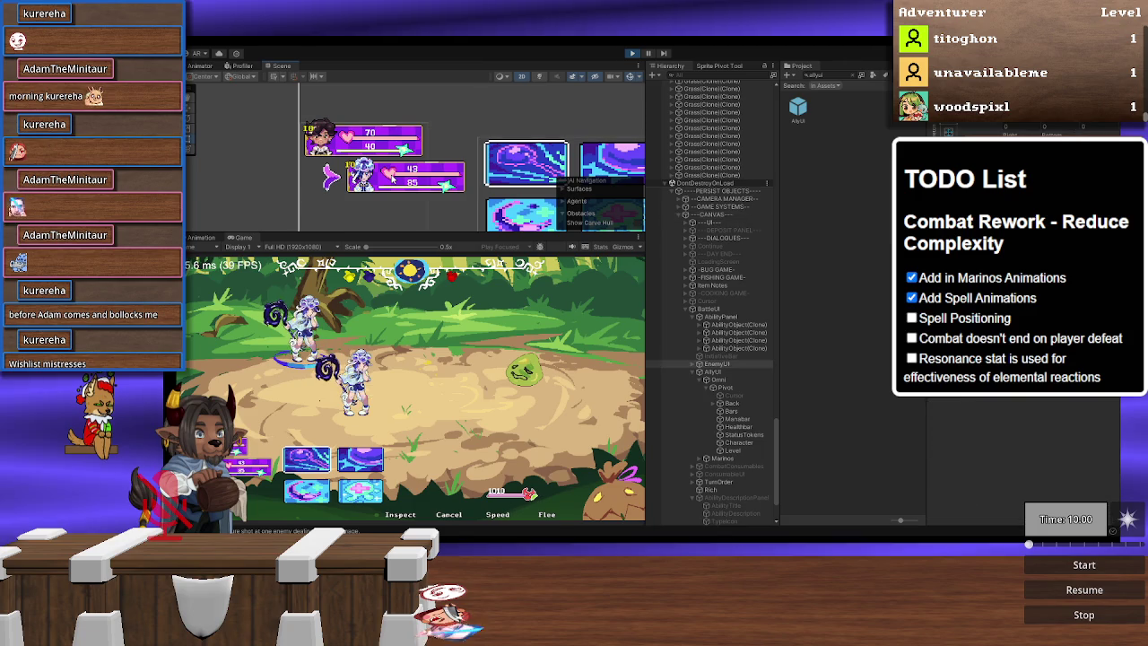
{"action": "left_click", "coordinate": [392, 178]}
{"action": "left_click", "coordinate": [392, 178]}
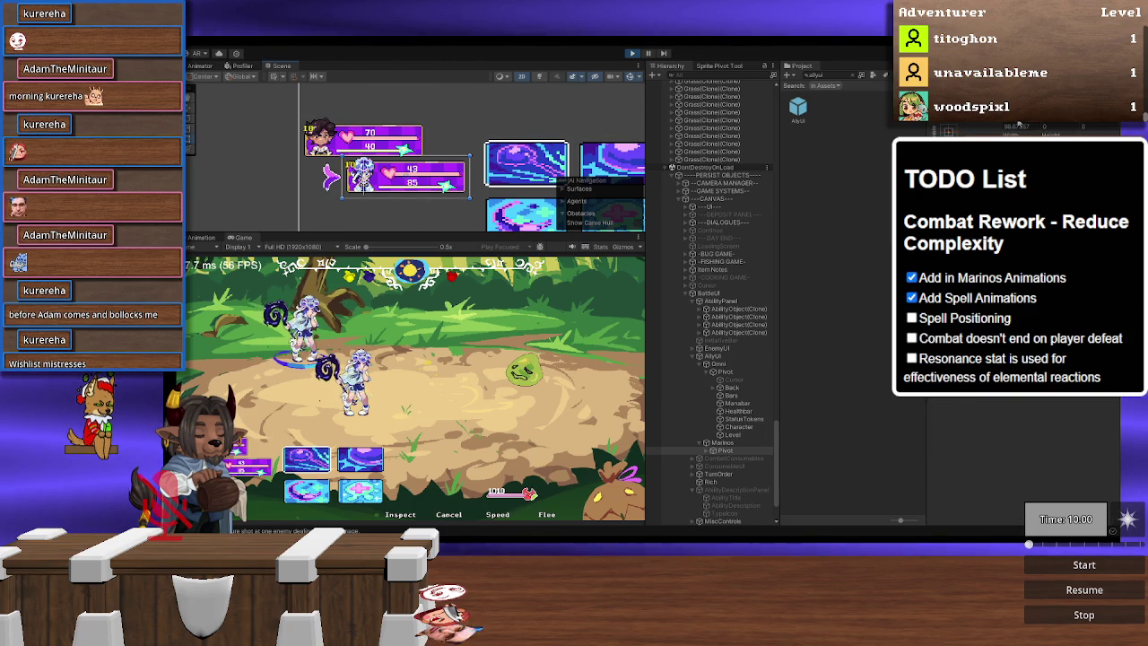
{"action": "left_click_drag", "start_coordinate": [443, 162], "coordinate": [427, 162]}
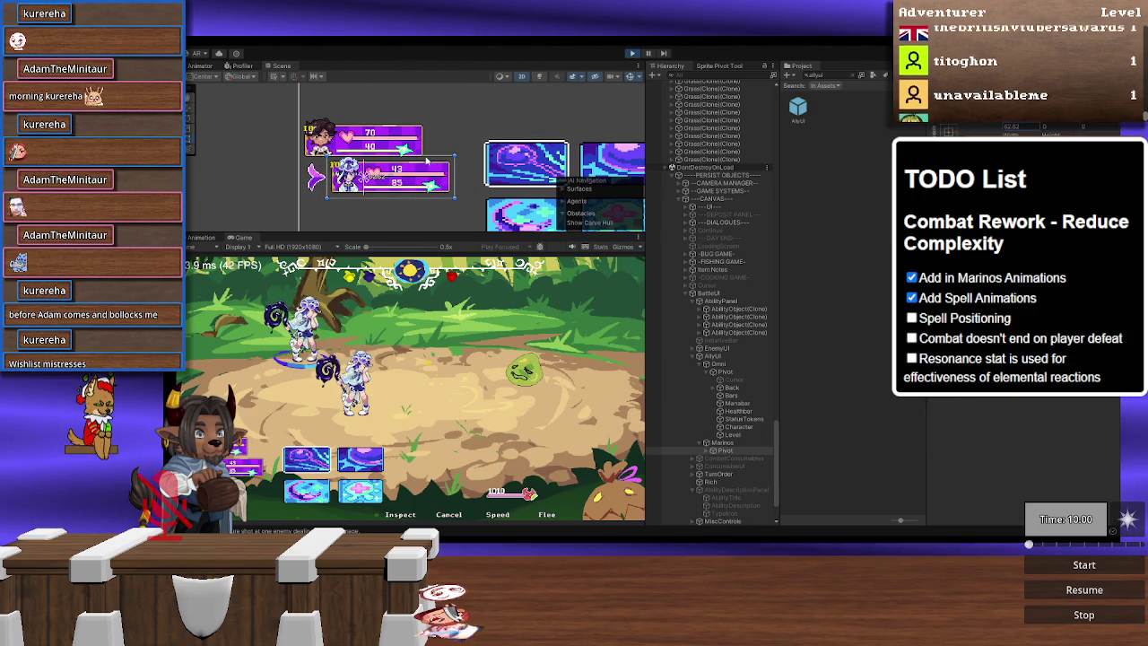
{"action": "scroll", "coordinate": [711, 466], "scroll_direction": "down", "scroll_amount": 3}
{"action": "left_click", "coordinate": [708, 474]}
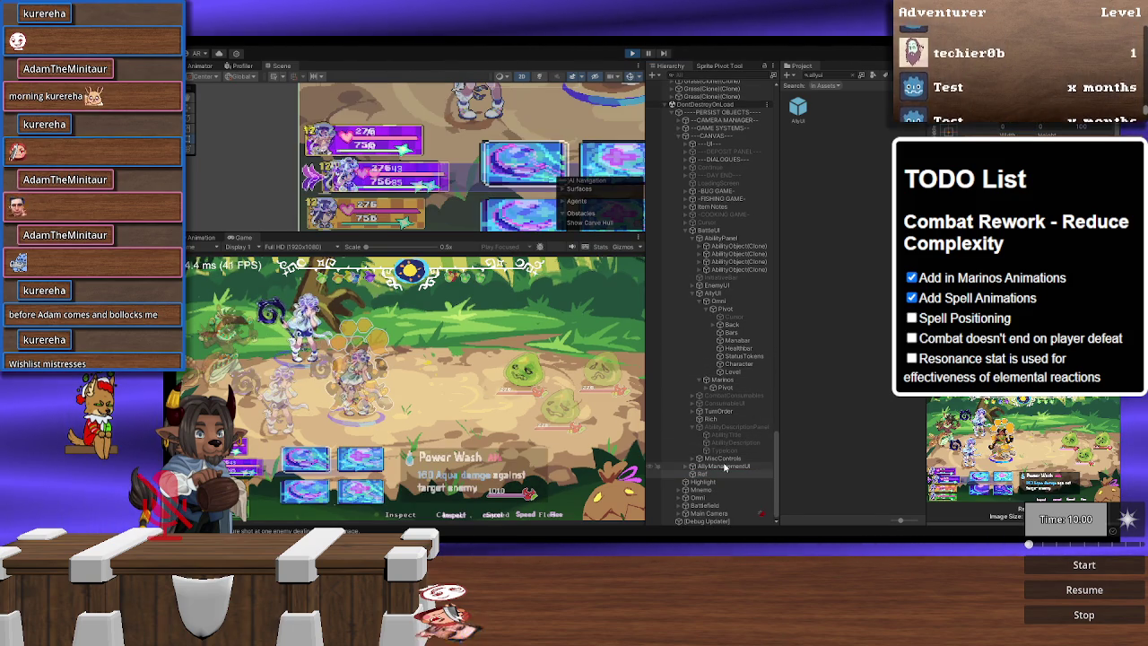
Step: Reselect Marinos's health bar Pivot, then switch over to Visual Studio Code
{"action": "left_click", "coordinate": [727, 388]}
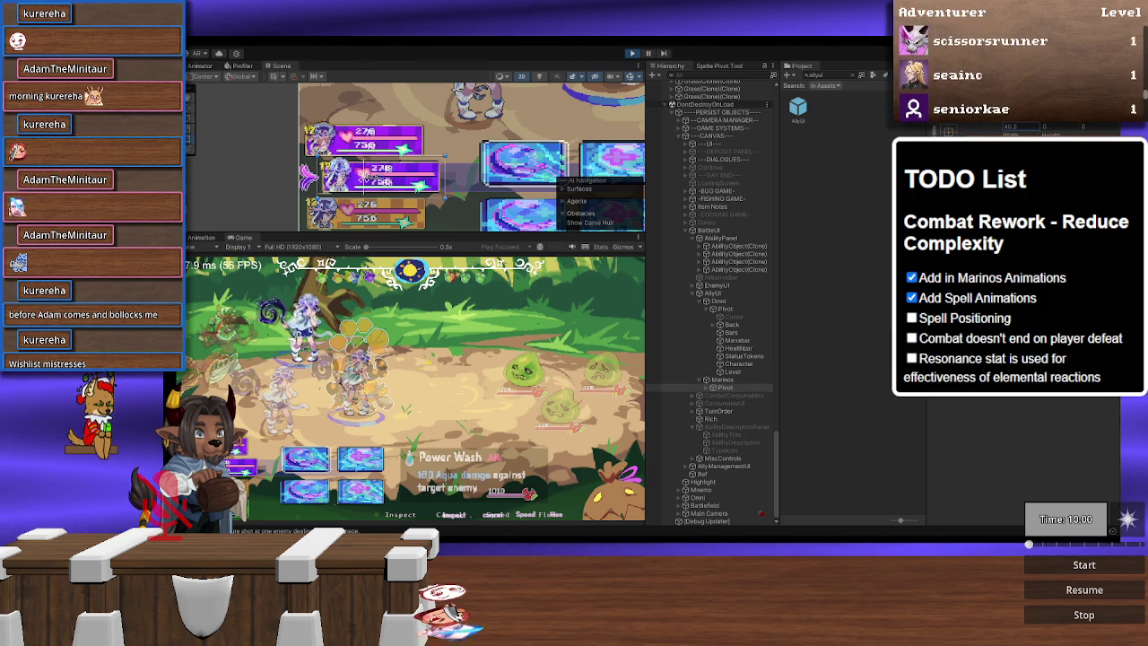
{"action": "key", "text": "alt+Tab"}
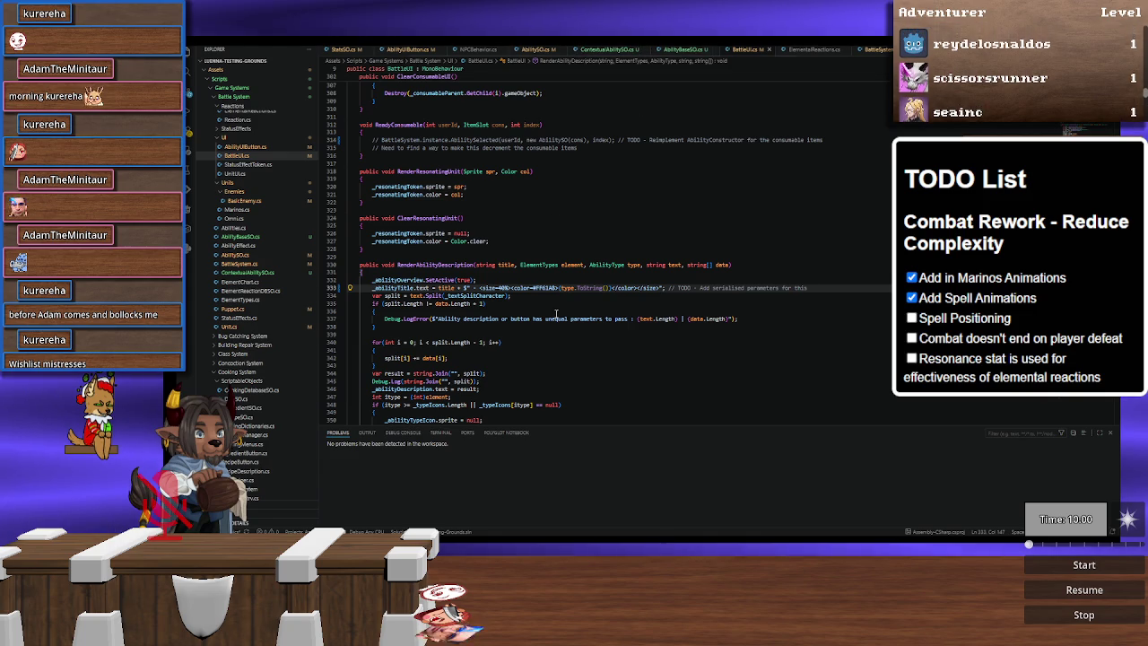
Step: Locate the TurnStart call in BattleUI.cs and go to its definition in UnitUI.cs
{"action": "scroll", "coordinate": [499, 337], "scroll_direction": "down", "scroll_amount": 2}
{"action": "left_click", "coordinate": [551, 310]}
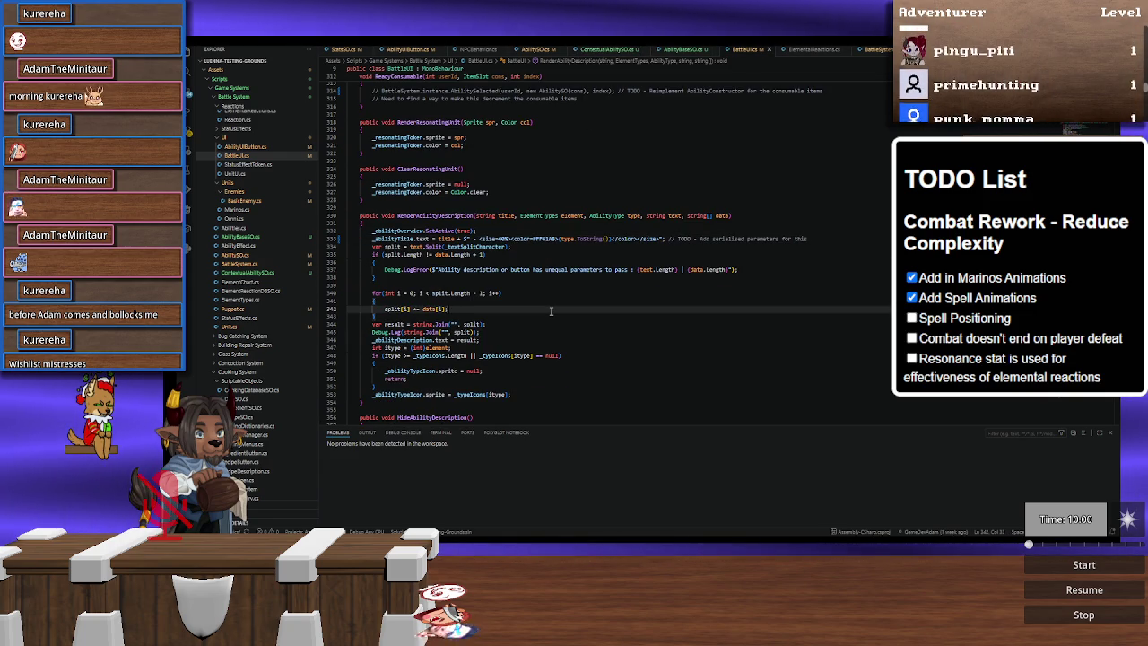
{"action": "key", "text": "ctrl+z"}
{"action": "key", "text": "ctrl+z"}
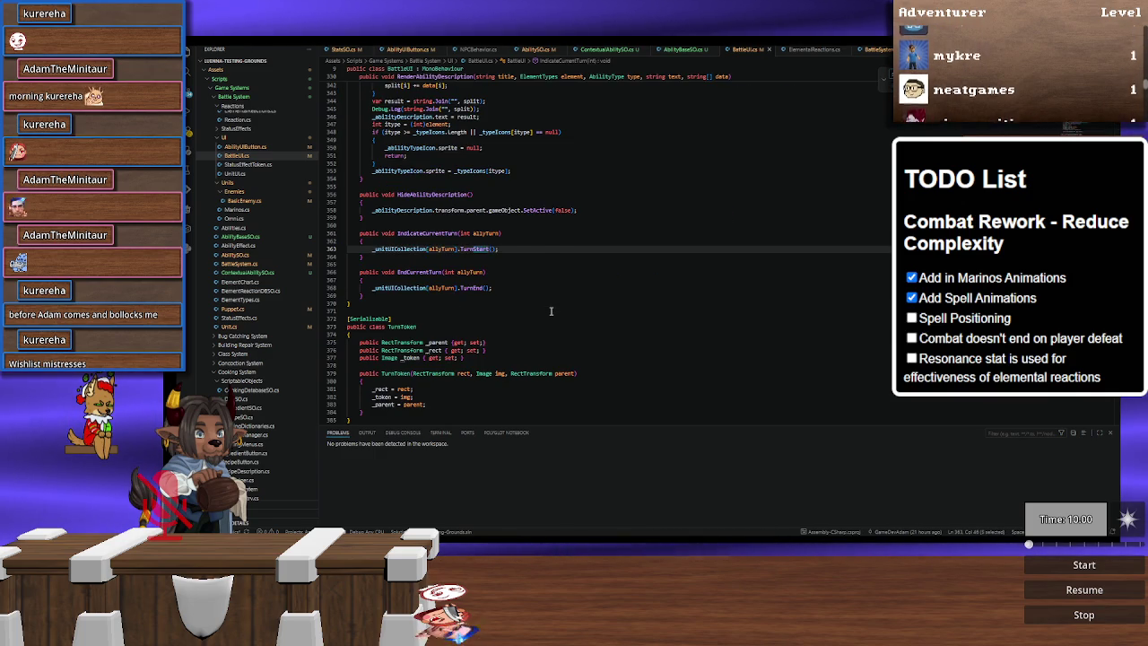
{"action": "key", "text": "ctrl+z"}
{"action": "key", "text": "ctrl+z"}
{"action": "key", "text": "ctrl+z"}
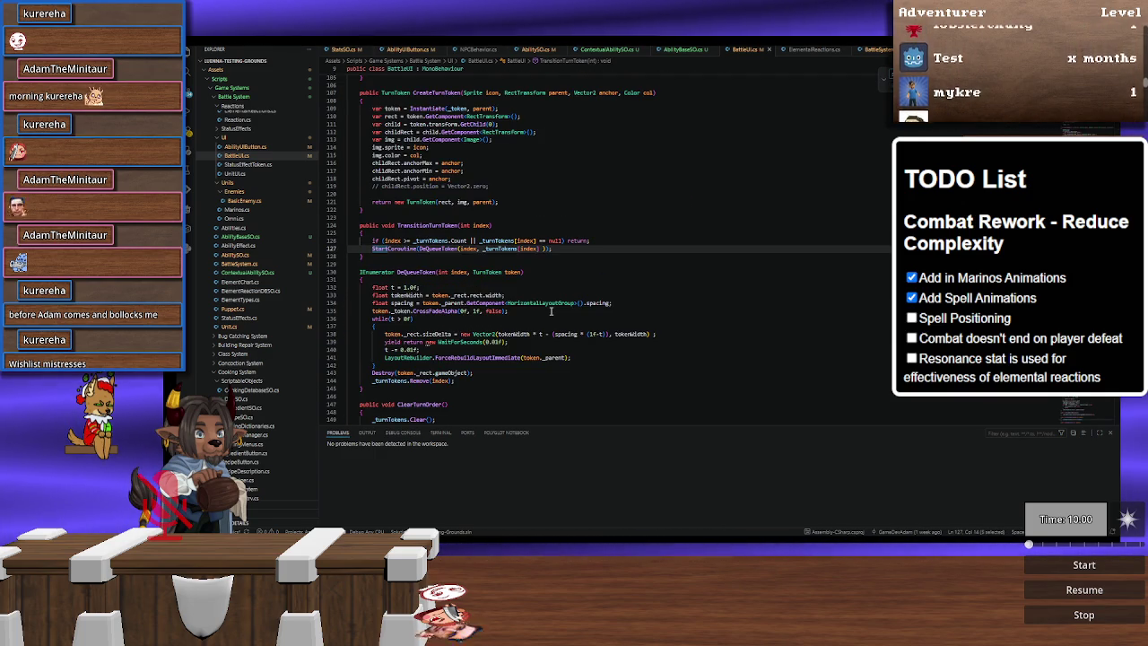
{"action": "key", "text": "ctrl+z"}
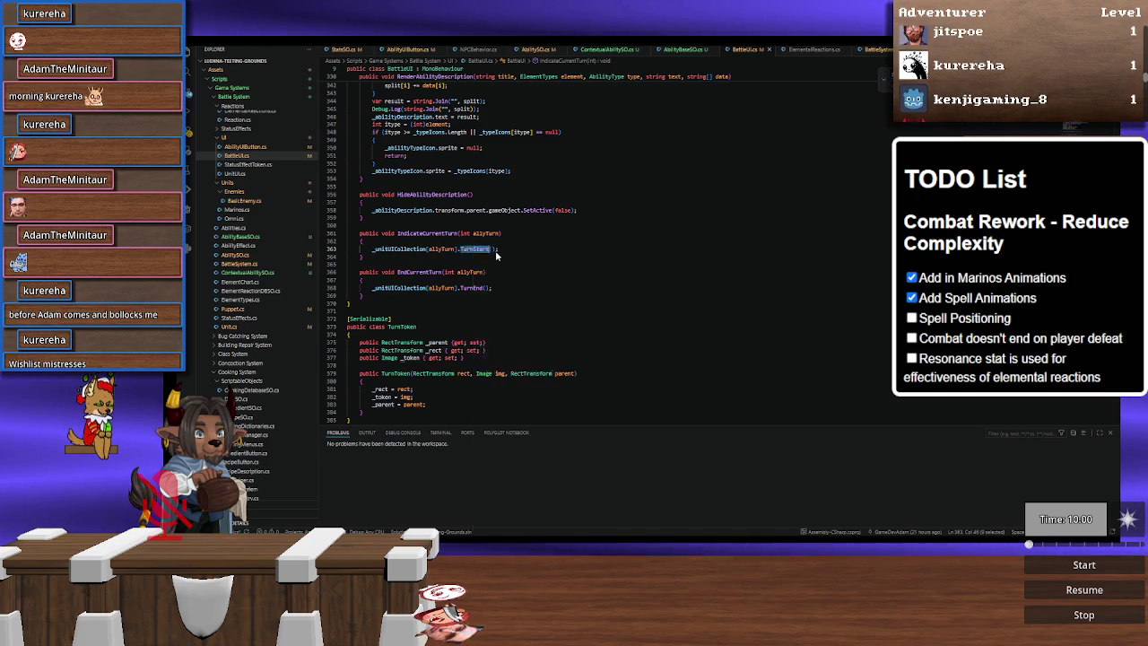
{"action": "left_click", "coordinate": [480, 249], "text": "ctrl"}
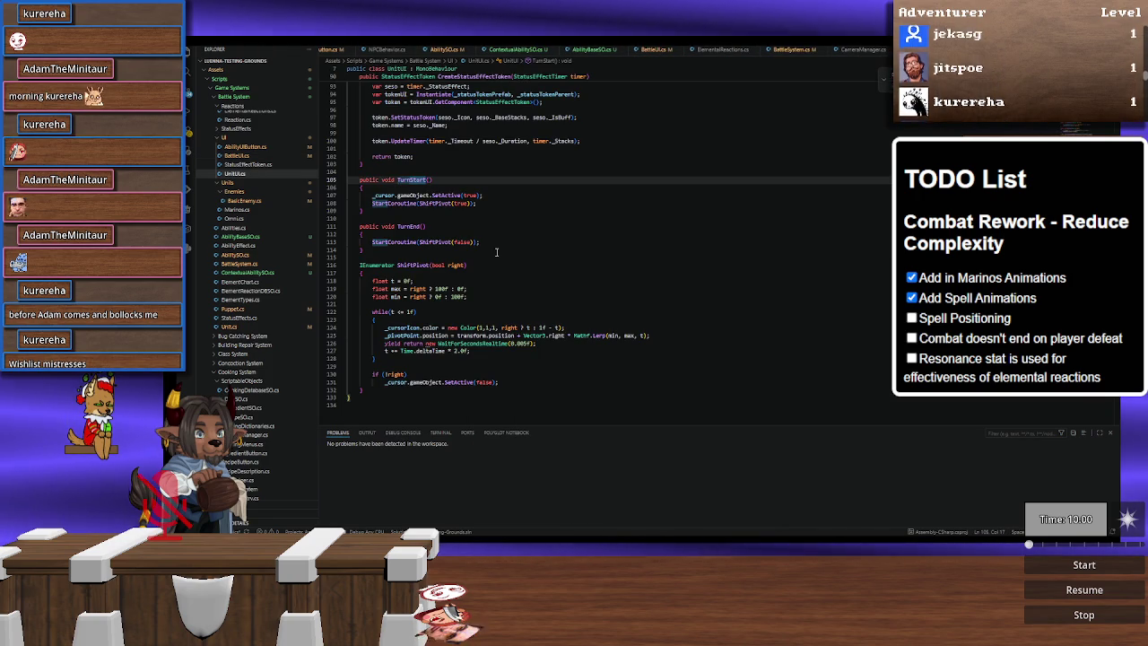
Step: Find the 100f value in ShiftPivot and place the caret after the 'private float offset;' field
{"action": "scroll", "coordinate": [496, 252], "scroll_direction": "up", "scroll_amount": 7}
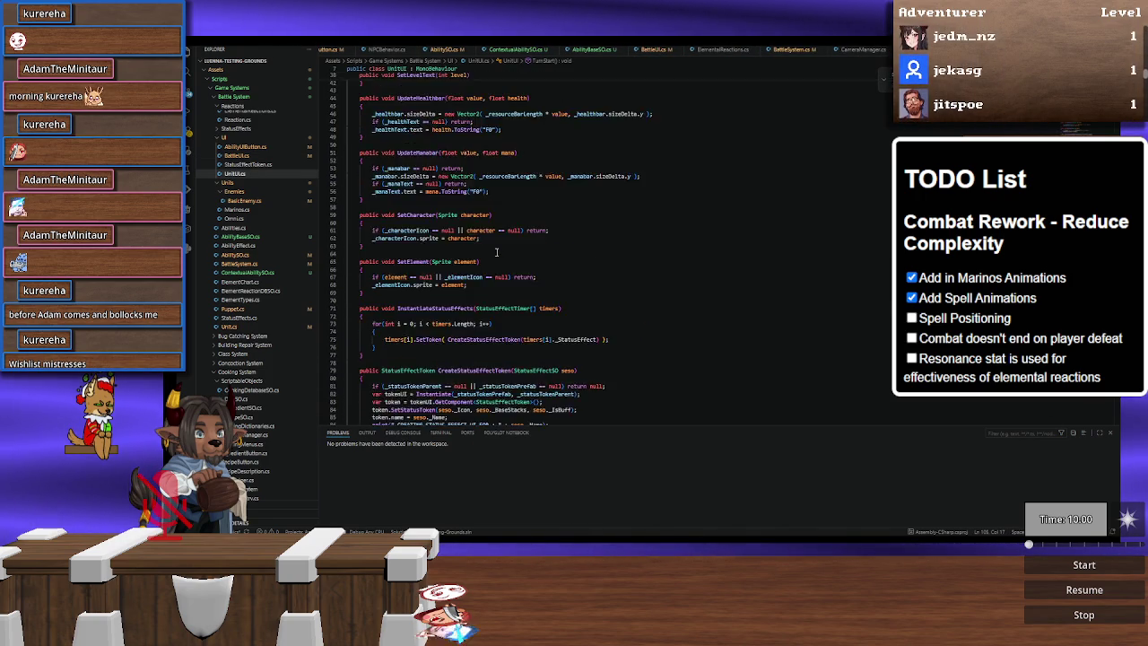
{"action": "scroll", "coordinate": [496, 252], "scroll_direction": "down", "scroll_amount": 5}
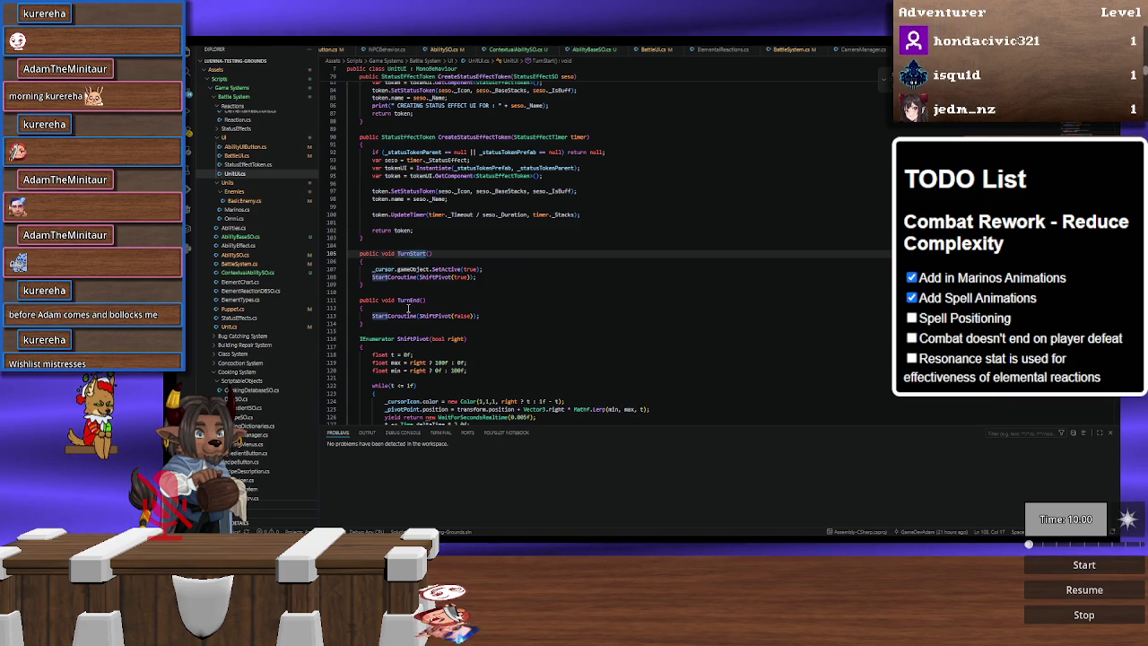
{"action": "scroll", "coordinate": [408, 307], "scroll_direction": "down", "scroll_amount": 4}
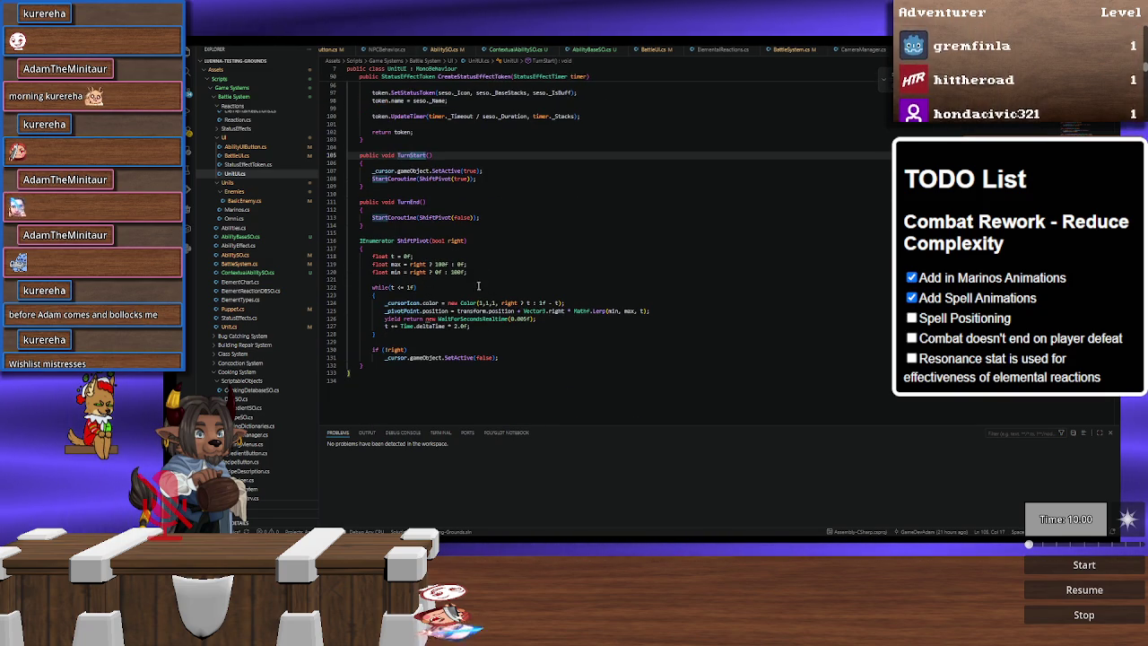
{"action": "double_click", "coordinate": [441, 263]}
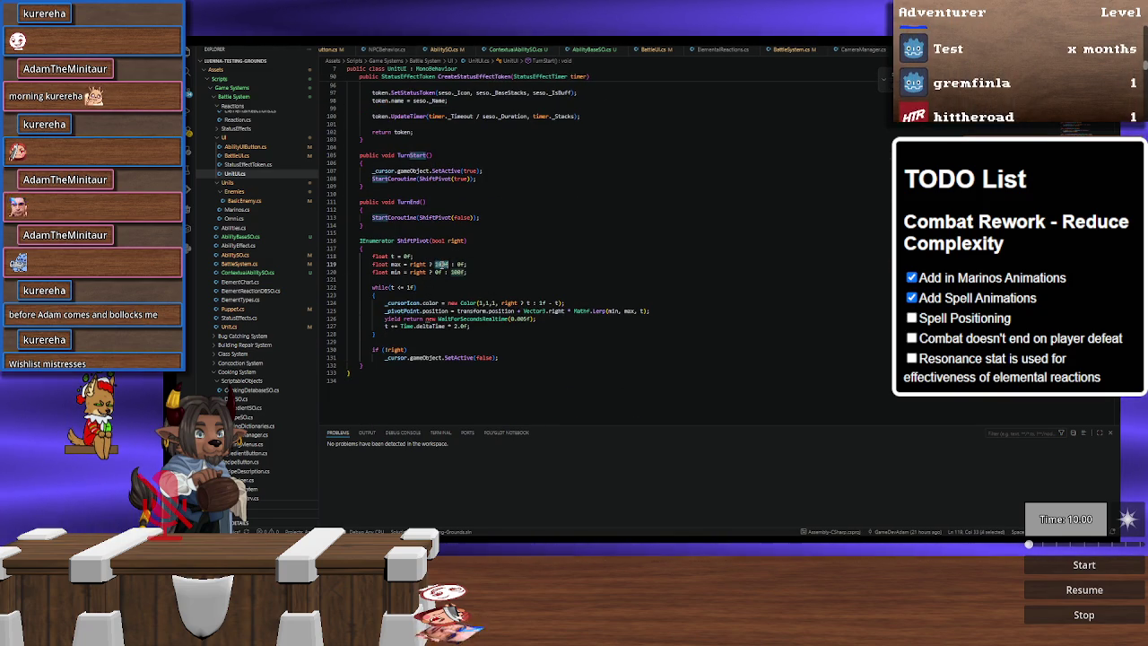
{"action": "scroll", "coordinate": [523, 271], "scroll_direction": "up", "scroll_amount": 20}
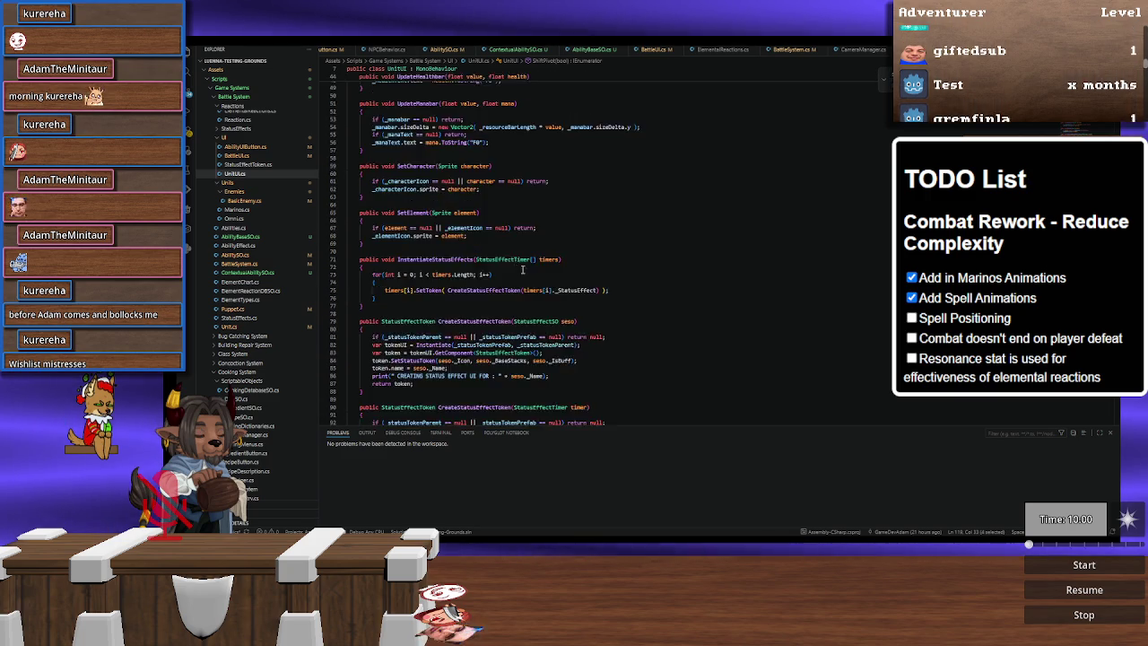
{"action": "left_click", "coordinate": [435, 193]}
Step: Declare 'const float START_TURN_OFFSET = 40;' below the offset field
{"action": "key", "text": "Return"}
{"action": "key", "text": "Return"}
{"action": "type", "text": "const"}
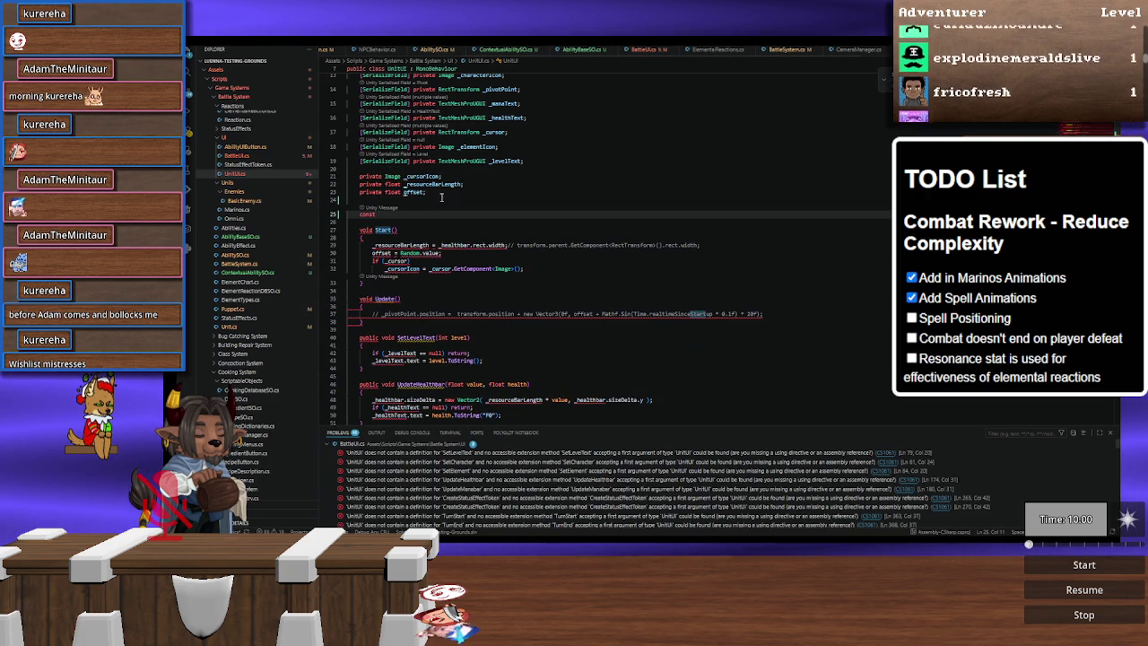
{"action": "type", "text": " STAR"}
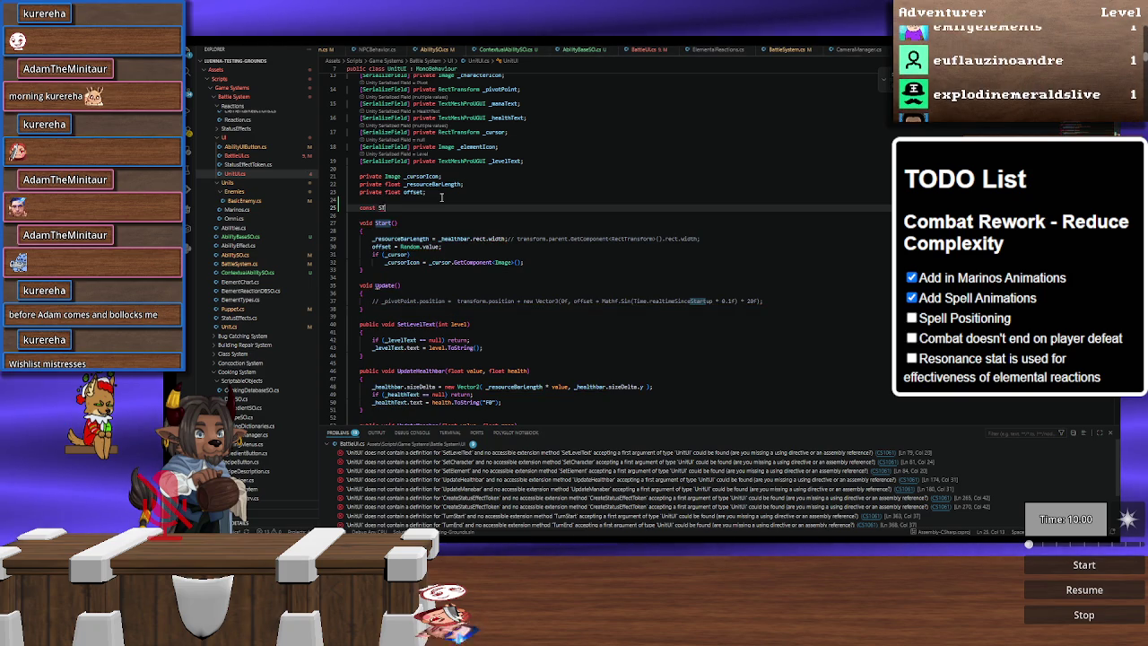
{"action": "type", "text": "T_TURN"}
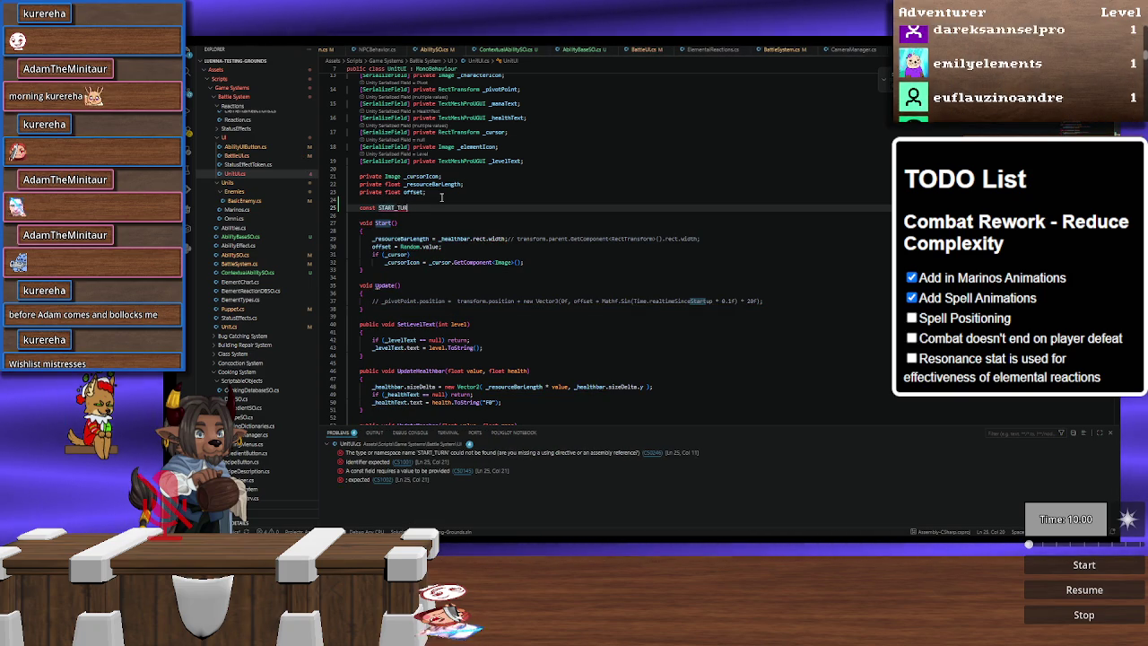
{"action": "type", "text": "_OFFS"}
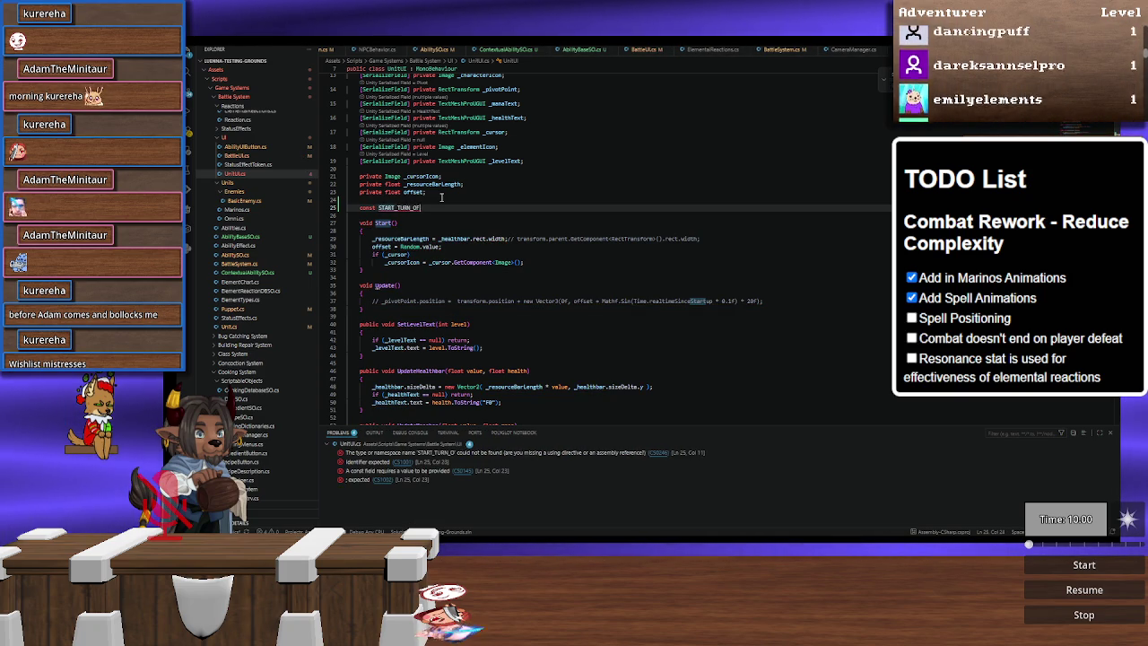
{"action": "type", "text": "ET"}
{"action": "type", "text": " = 40"}
{"action": "type", "text": "f"}
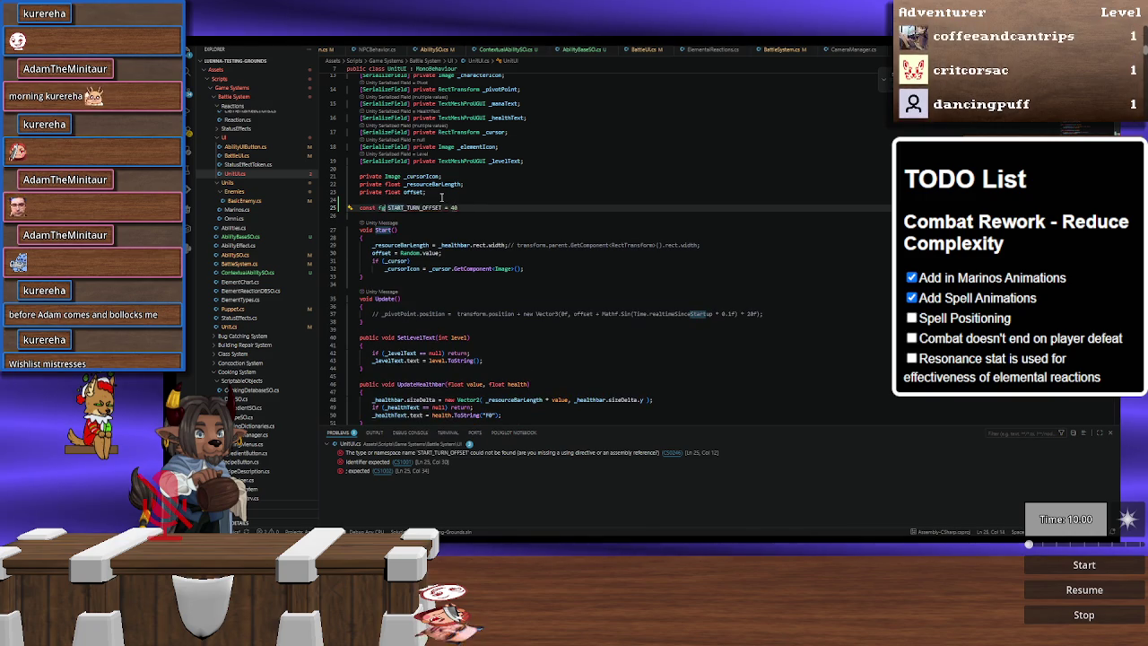
{"action": "type", "text": "loat"}
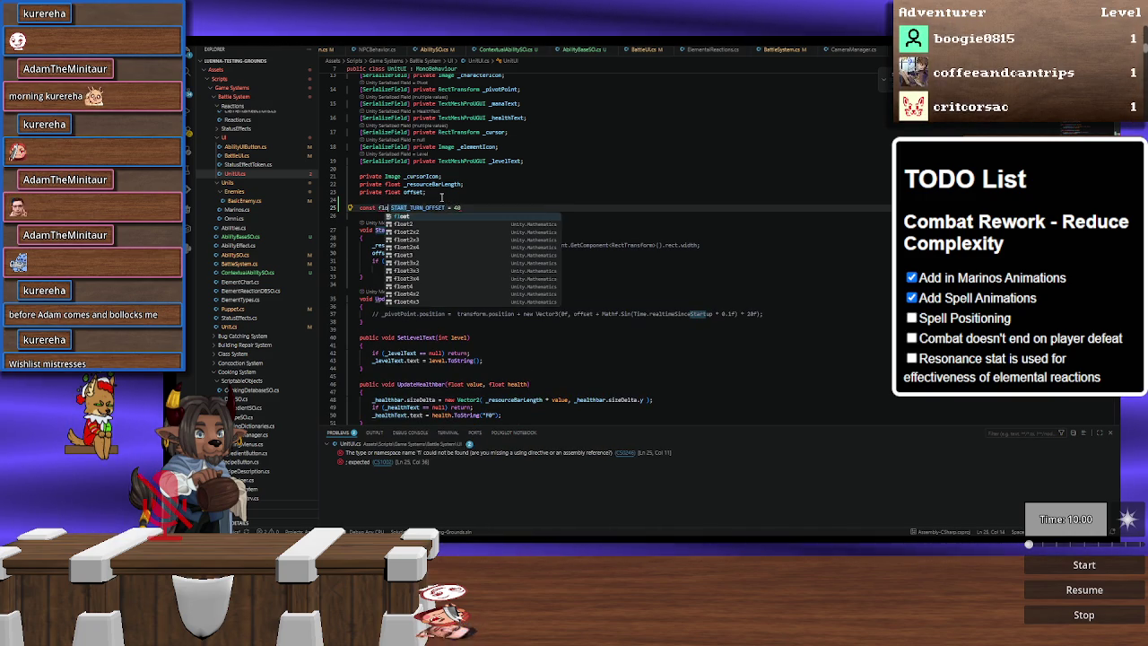
{"action": "key", "text": "End"}
{"action": "type", "text": ";"}
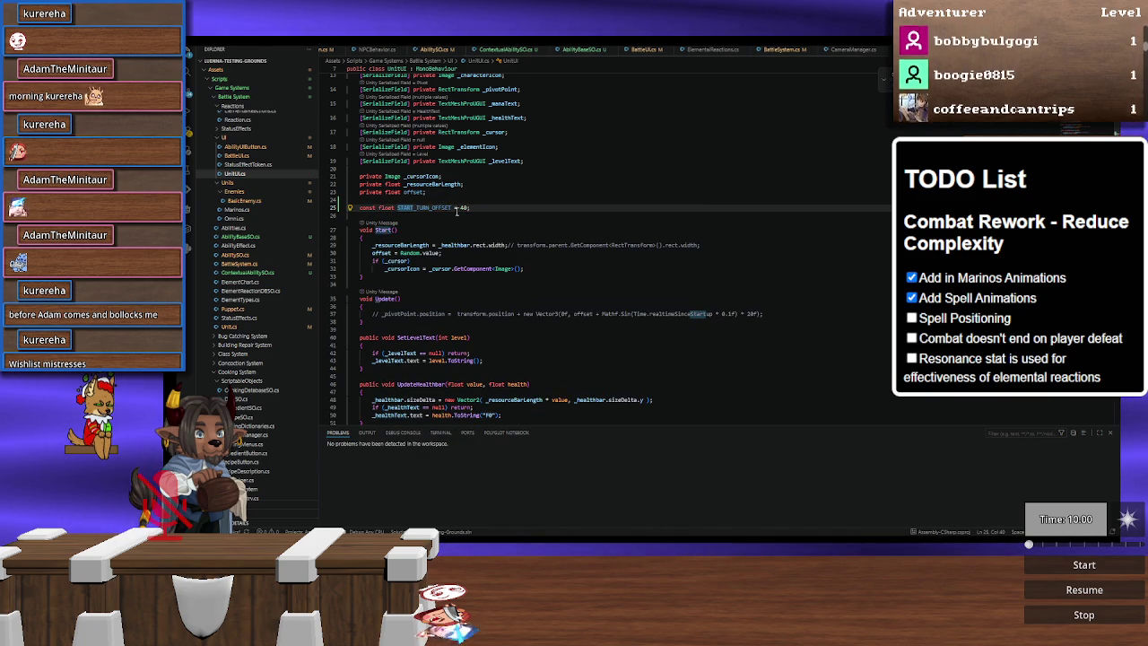
{"action": "scroll", "coordinate": [449, 233], "scroll_direction": "down", "scroll_amount": 20}
{"action": "scroll", "coordinate": [453, 263], "scroll_direction": "up", "scroll_amount": 15}
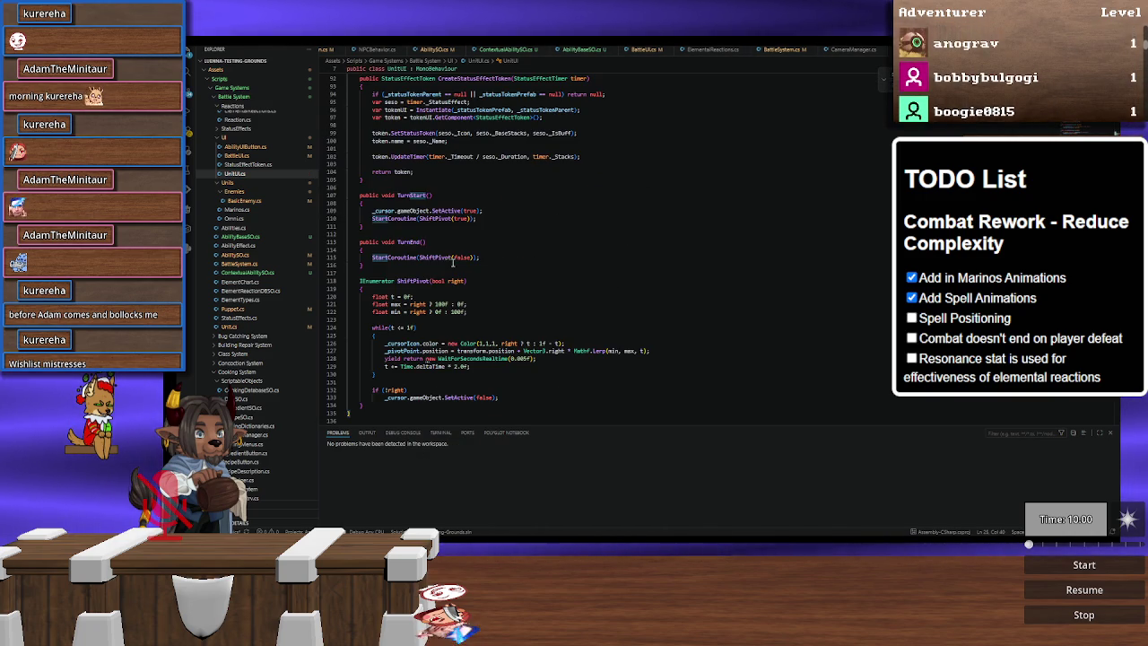
Step: Replace both 100f values in ShiftPivot's max and min lines with START_TURN_OFFSET, then return to Unity
{"action": "double_click", "coordinate": [440, 304]}
{"action": "type", "text": "START"}
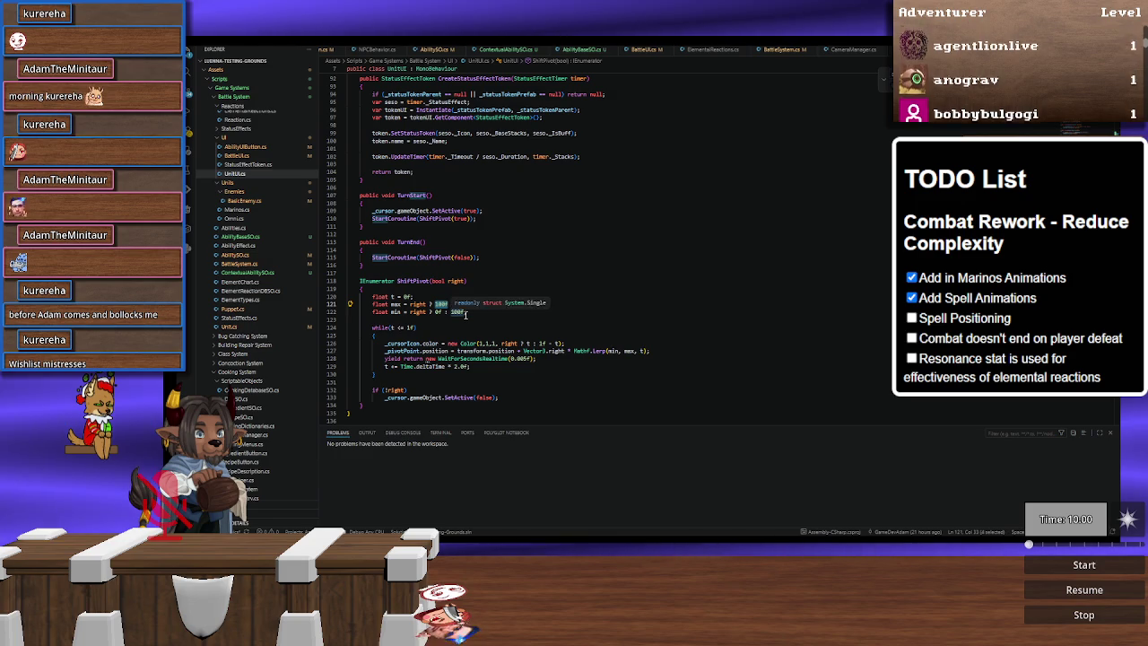
{"action": "key", "text": "Tab"}
{"action": "double_click", "coordinate": [461, 312]}
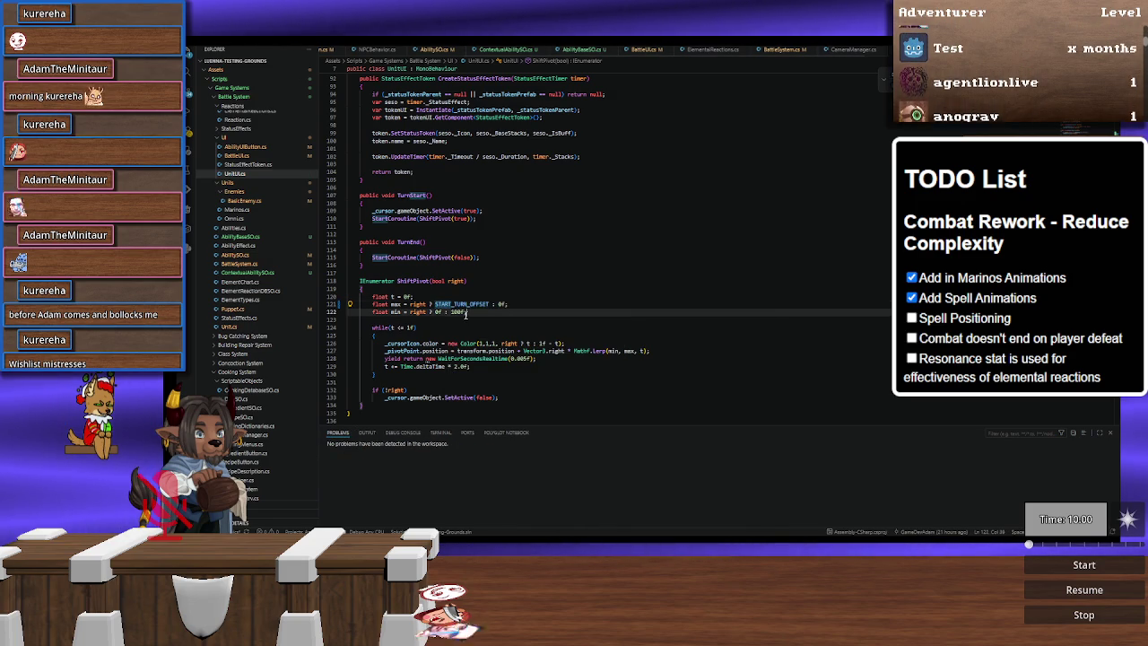
{"action": "type", "text": "StART"}
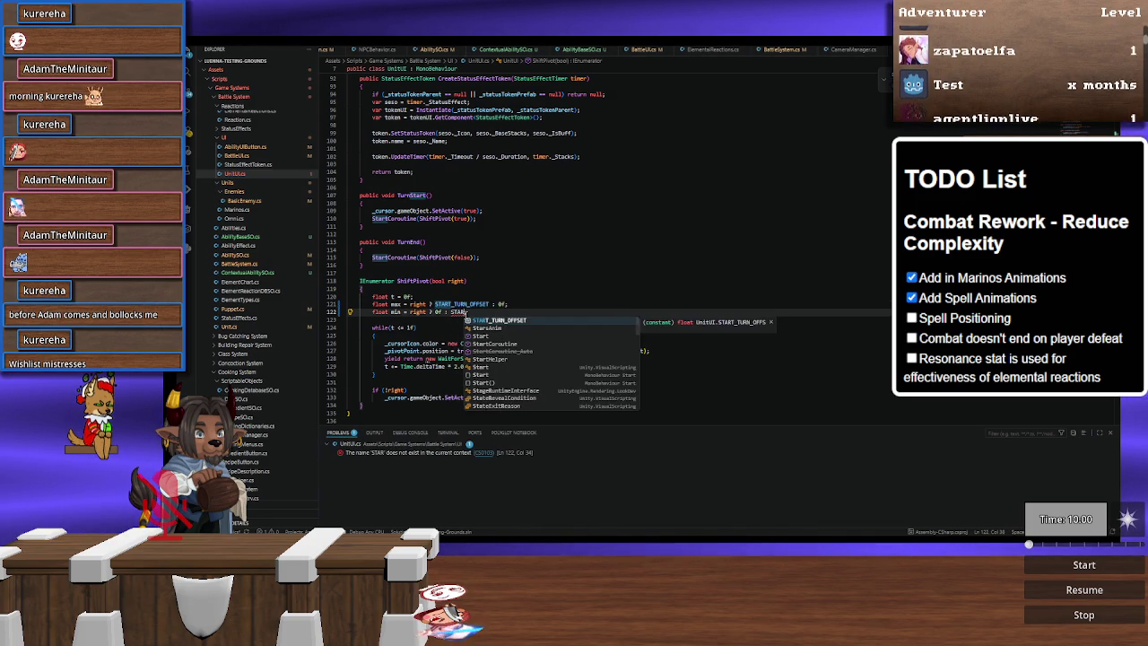
{"action": "key", "text": "Tab"}
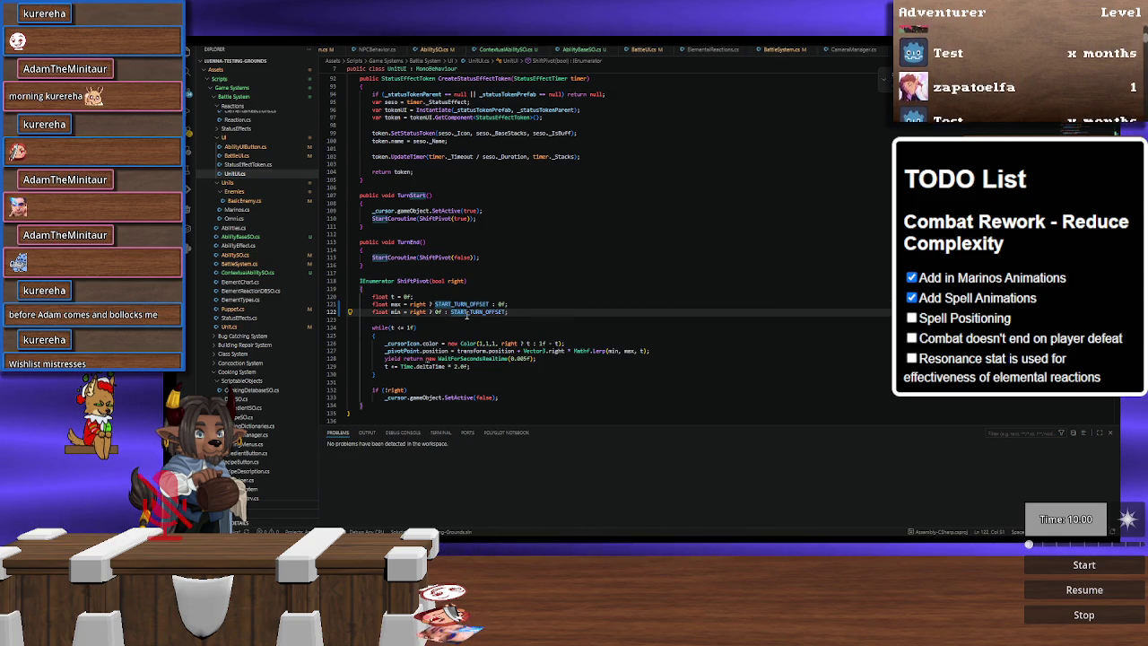
{"action": "type", "text": ";"}
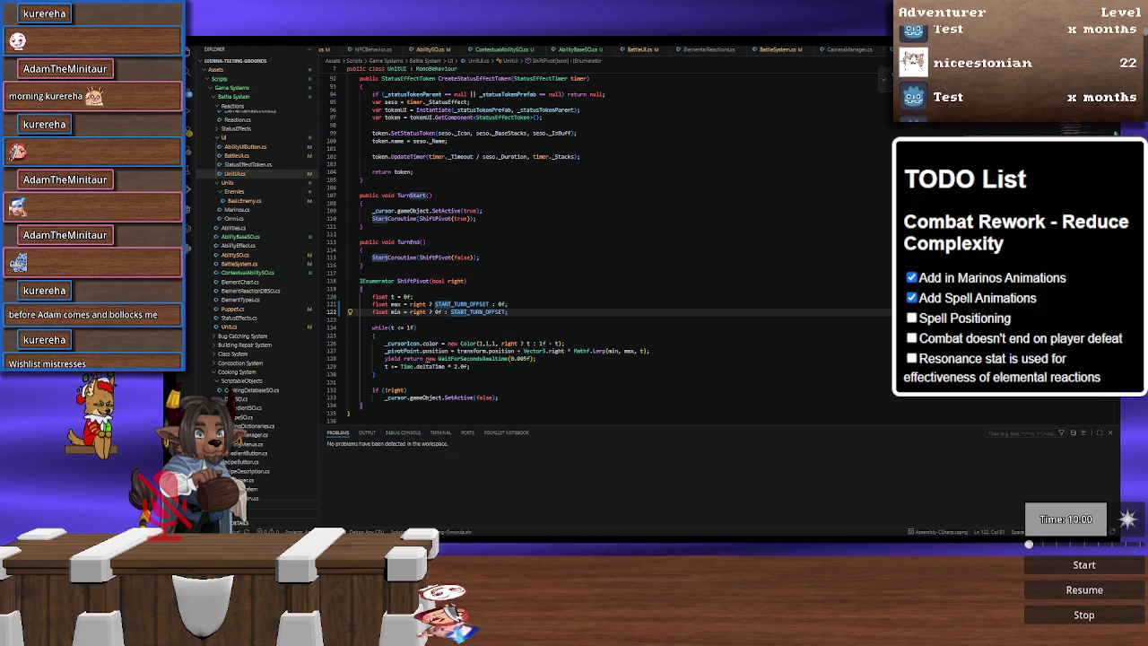
{"action": "mouse_move", "coordinate": [499, 542]}
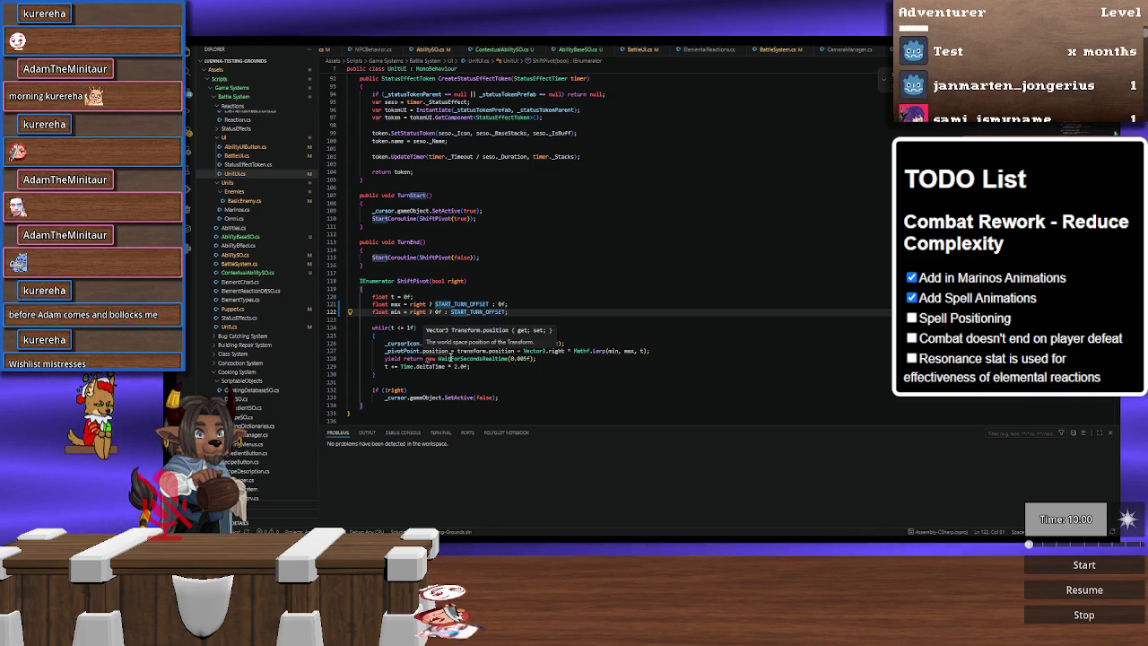
{"action": "key", "text": "alt+Tab"}
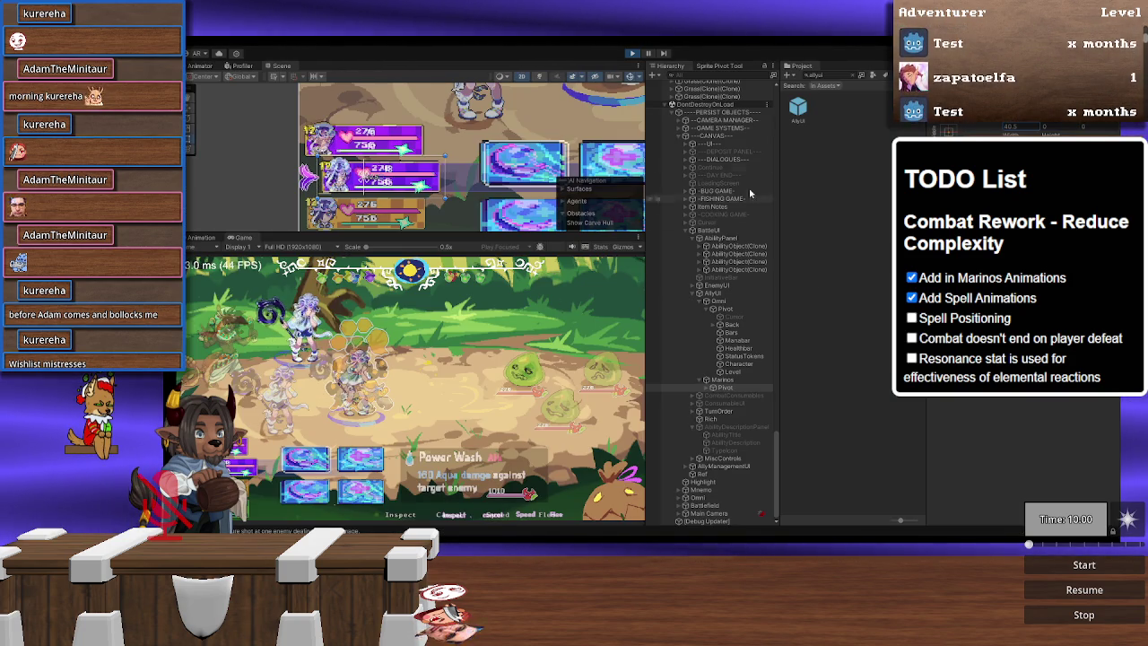
Step: Expand Marinos's Pivot and inspect the outline of its Cursor object
{"action": "left_click", "coordinate": [710, 388]}
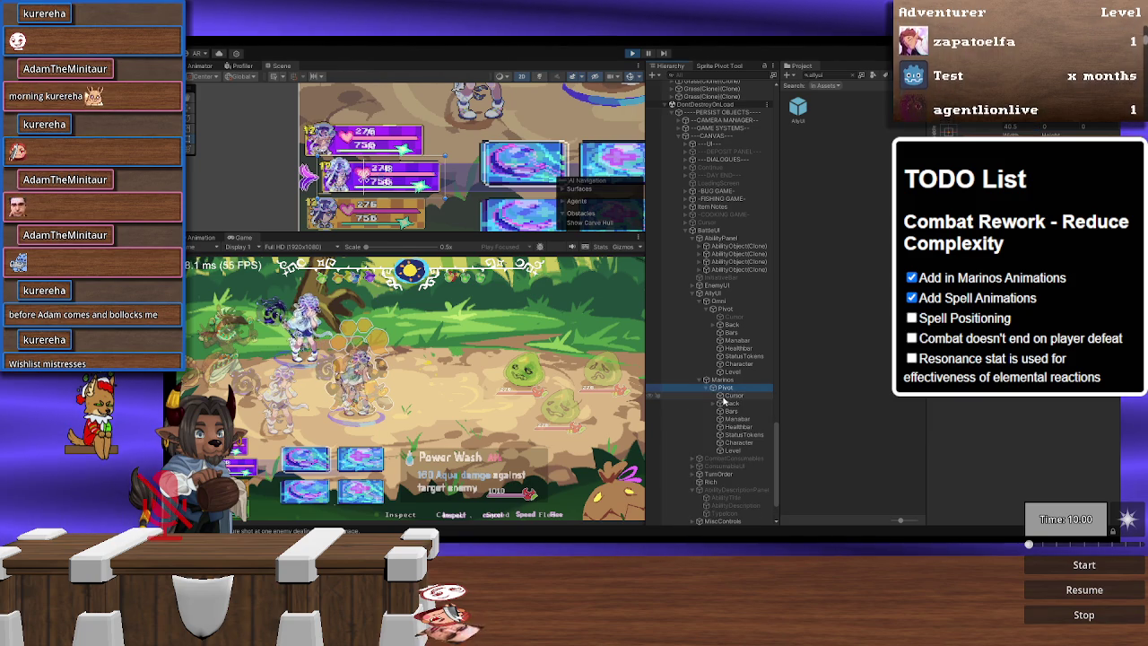
{"action": "left_click", "coordinate": [726, 397]}
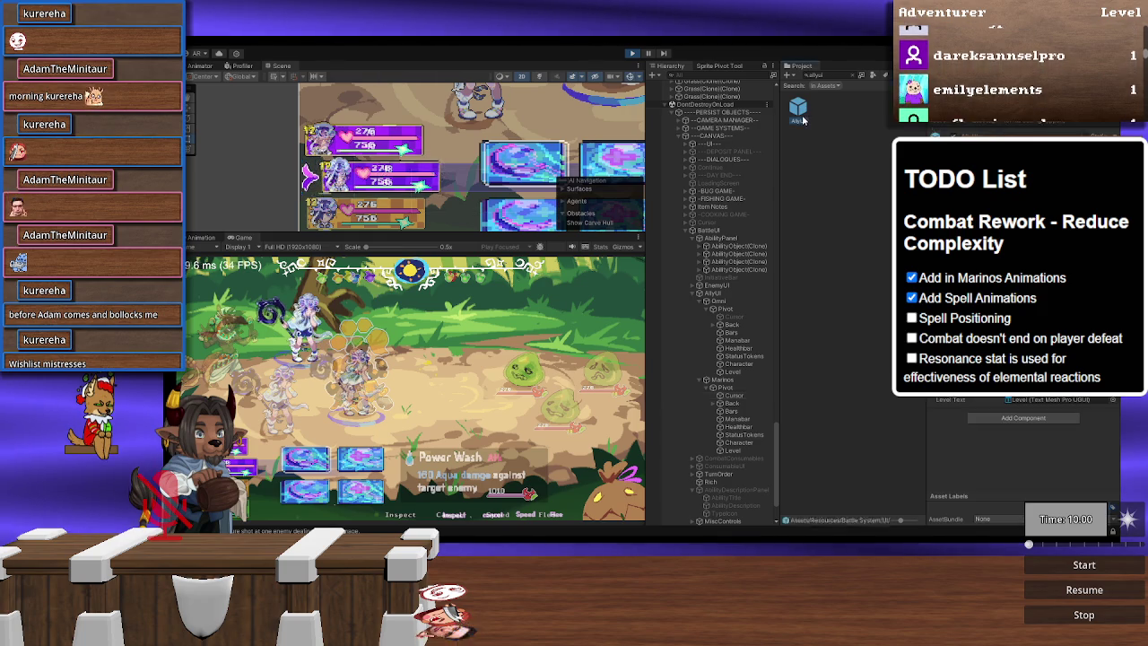
{"action": "left_click", "coordinate": [713, 120]}
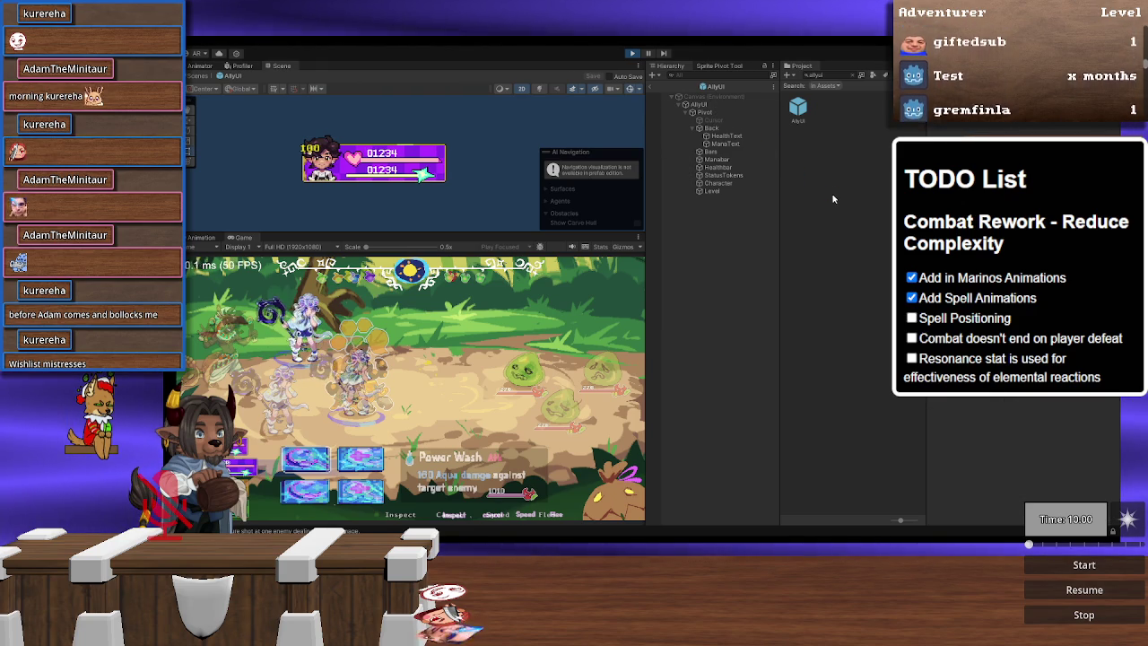
Step: Shrink the Cursor's bounds from the left in AllyUI, stop the game, and go to VS Code
{"action": "left_click", "coordinate": [713, 120]}
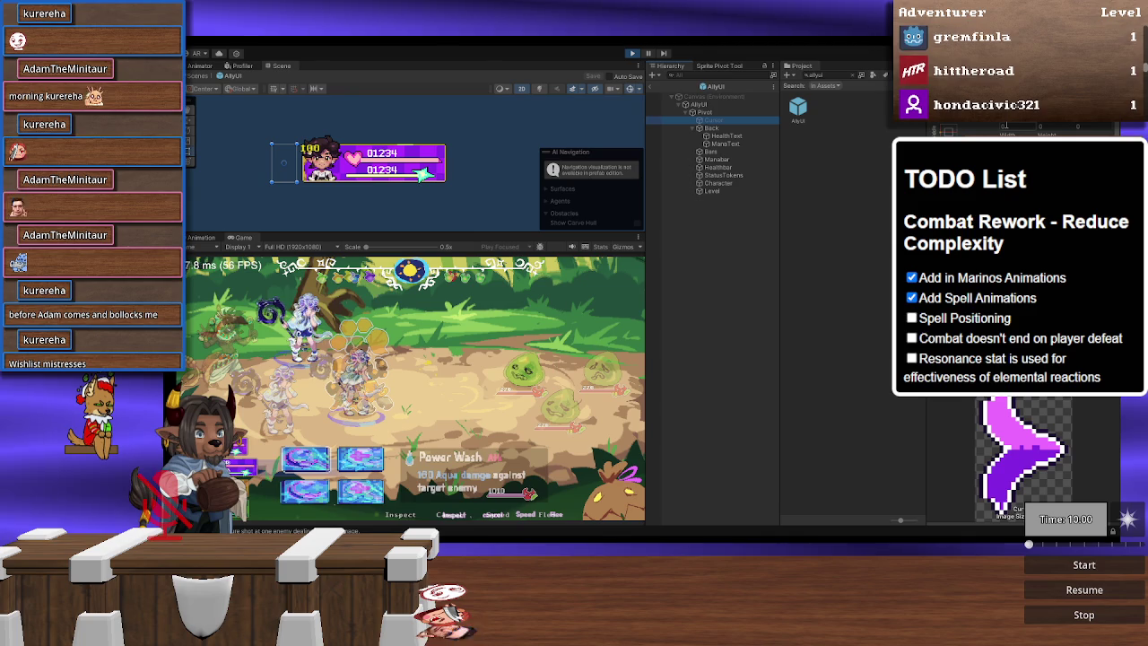
{"action": "key", "text": "Return"}
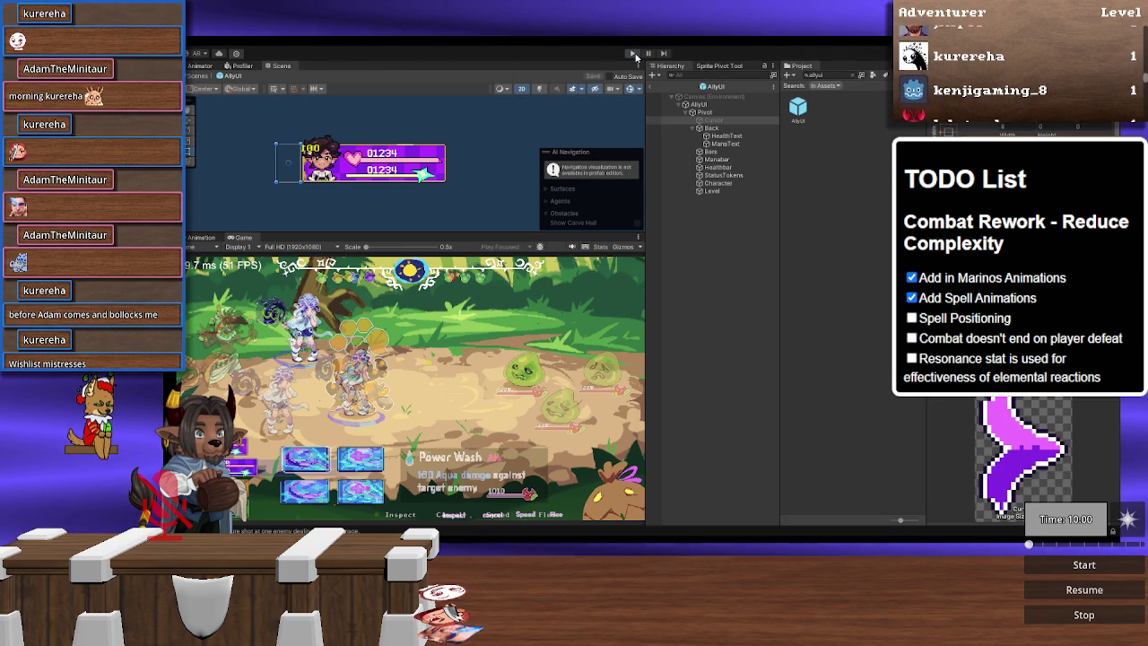
{"action": "left_click", "coordinate": [635, 55]}
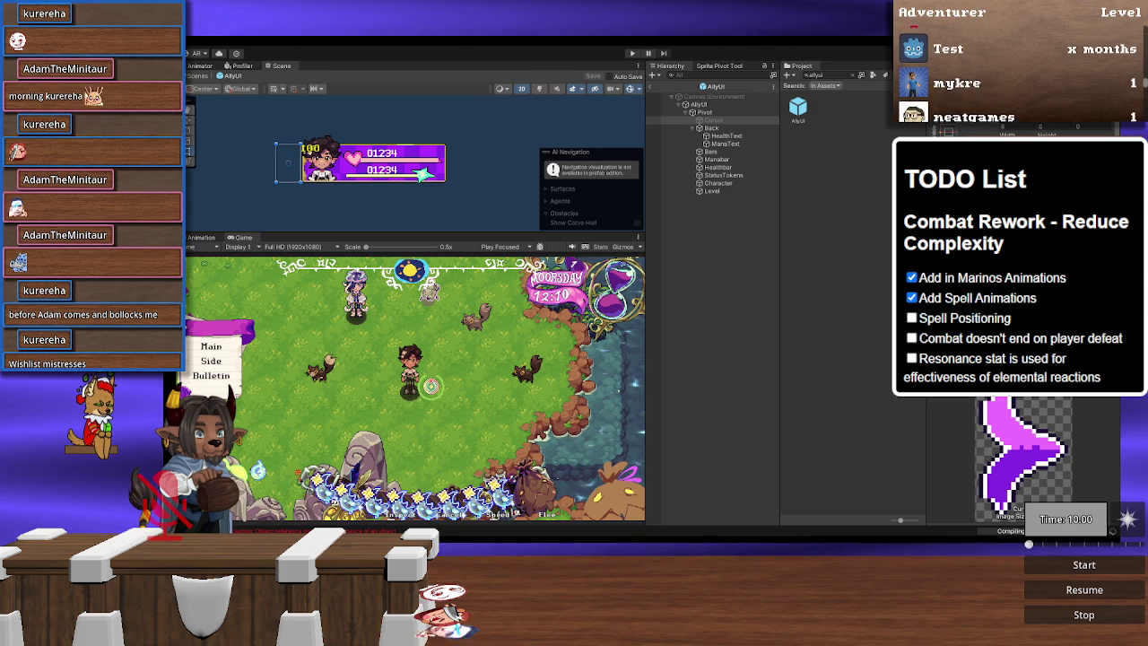
{"action": "key", "text": "alt+Tab"}
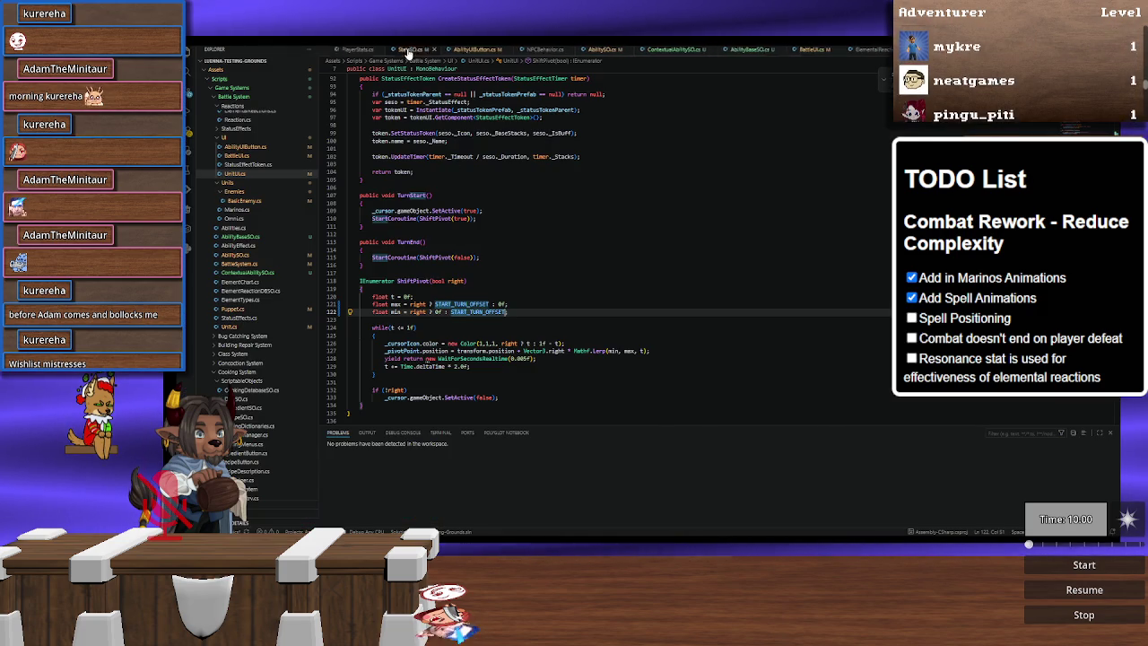
Step: In index.html, change the TODO heading's '- Reduce Complexity' to 'Stuff + Trello'
{"action": "scroll", "coordinate": [408, 54], "scroll_direction": "up", "scroll_amount": 2}
{"action": "left_click", "coordinate": [343, 50]}
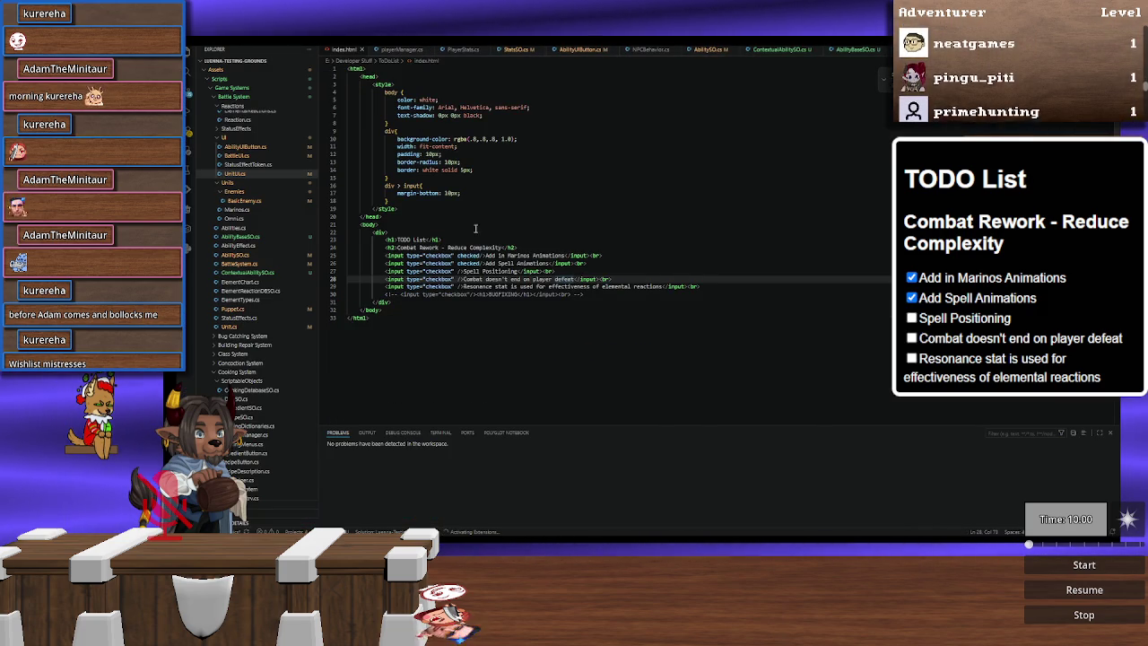
{"action": "left_click", "coordinate": [517, 249]}
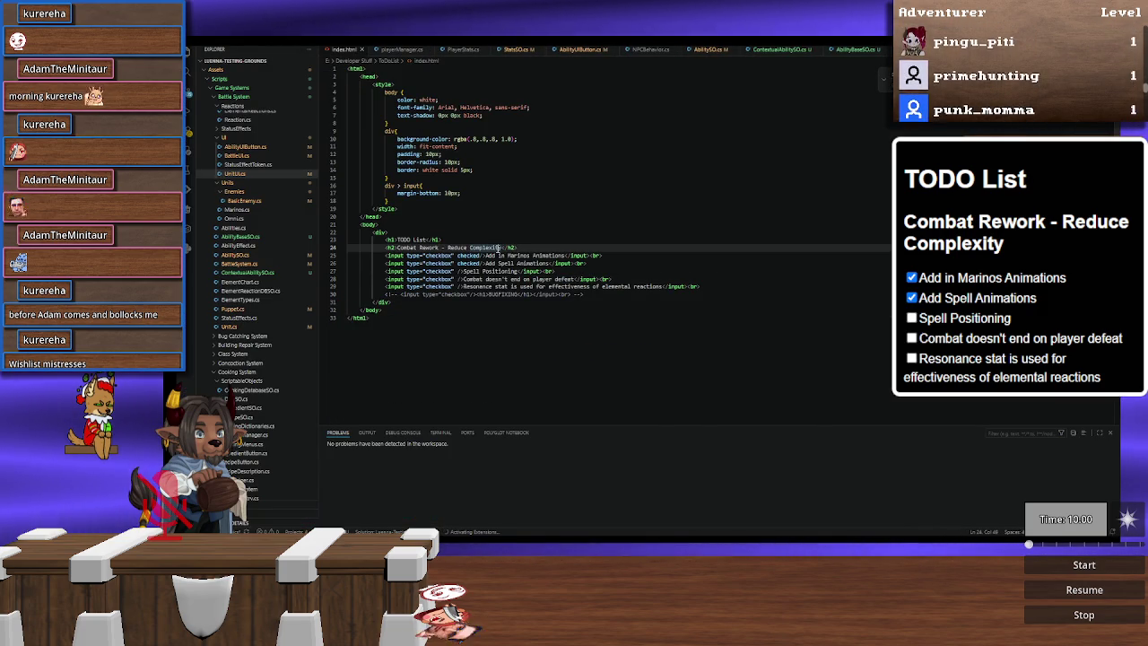
{"action": "double_click", "coordinate": [498, 247]}
{"action": "key", "text": "ctrl+BackSpace"}
{"action": "key", "text": "ctrl+BackSpace"}
{"action": "key", "text": "ctrl+BackSpace"}
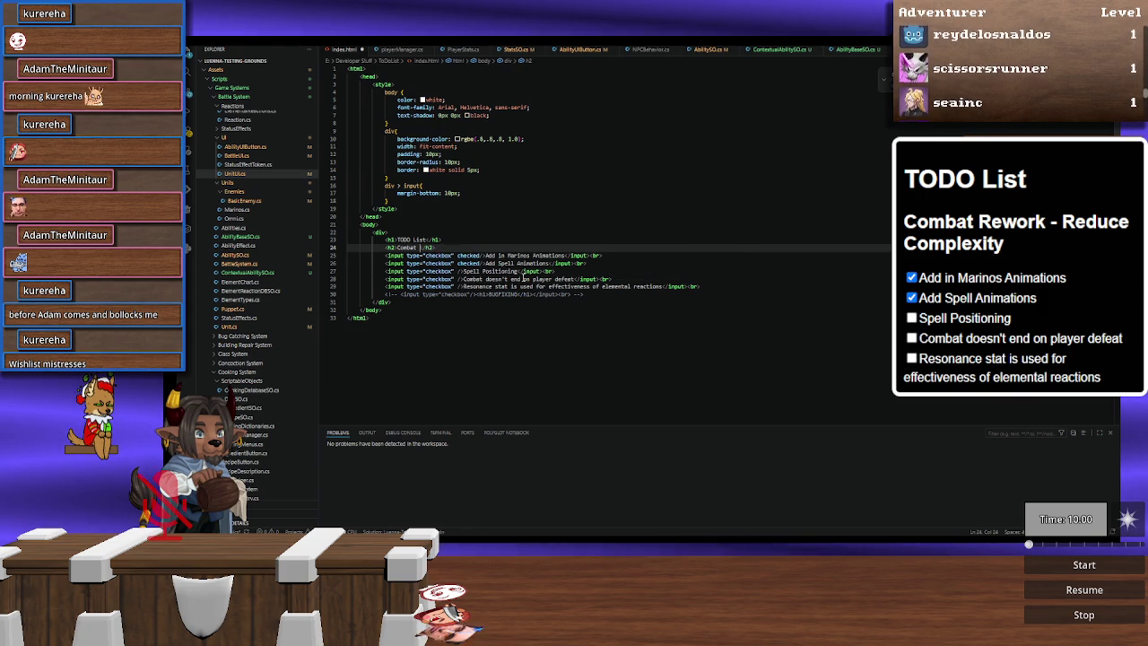
{"action": "type", "text": "Stuff + "}
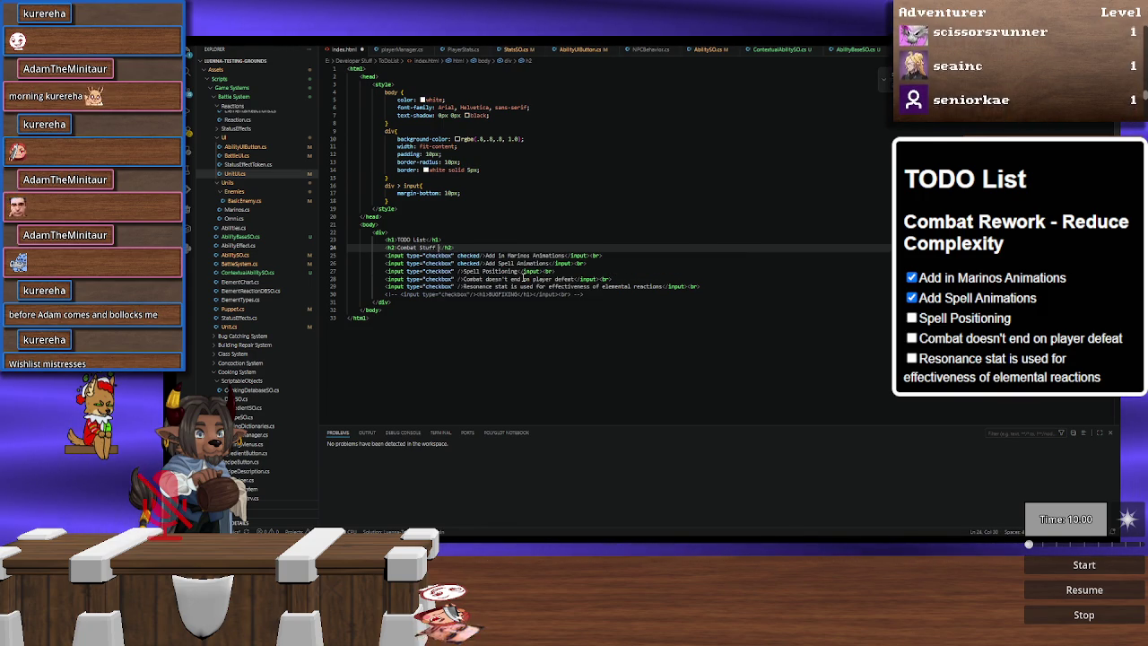
{"action": "type", "text": "Trello"}
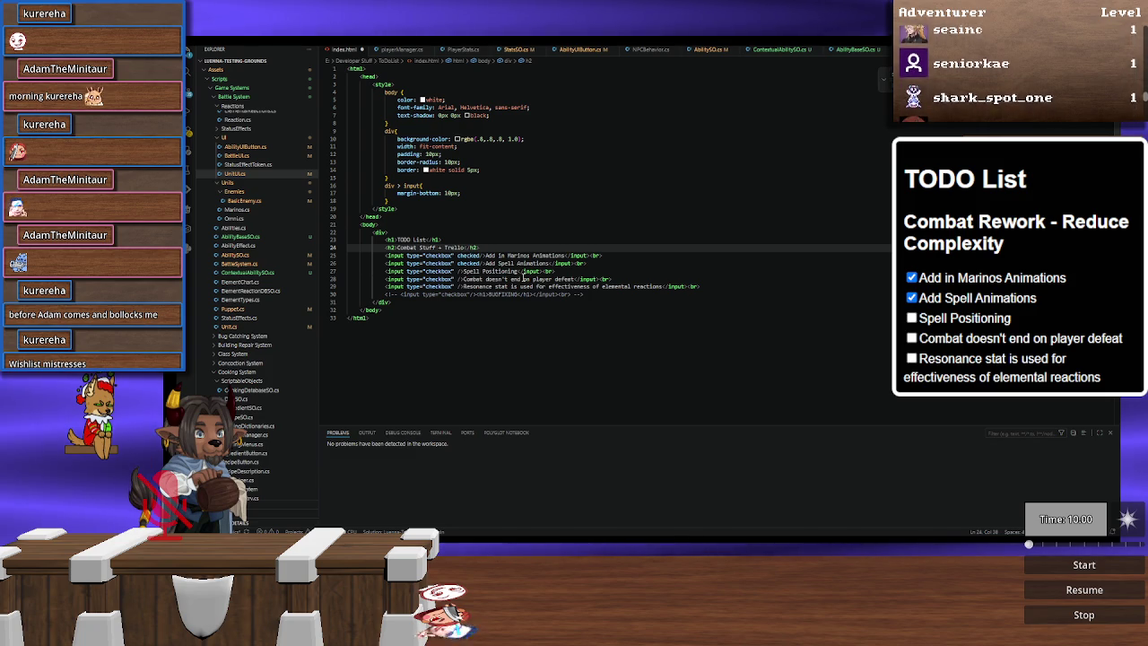
Step: Append ' - TOP PRIORITY' to the Spell Positioning item and return to Unity
{"action": "left_click", "coordinate": [638, 272]}
{"action": "left_click", "coordinate": [551, 278]}
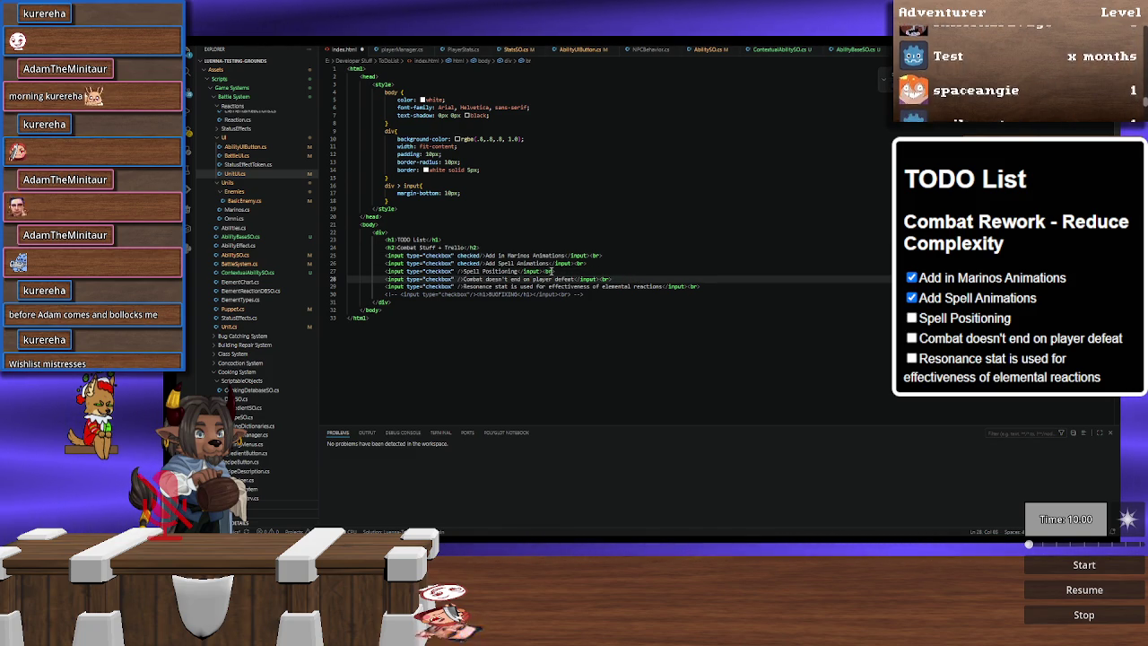
{"action": "left_click", "coordinate": [603, 263]}
{"action": "left_click", "coordinate": [603, 272]}
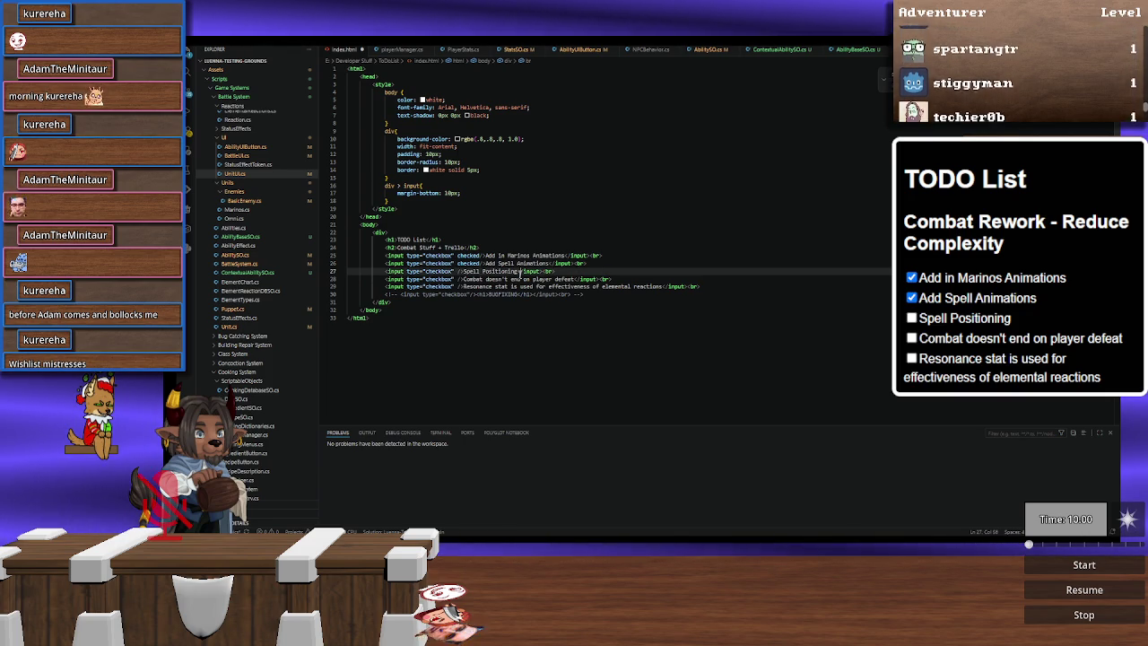
{"action": "type", "text": "- TO"}
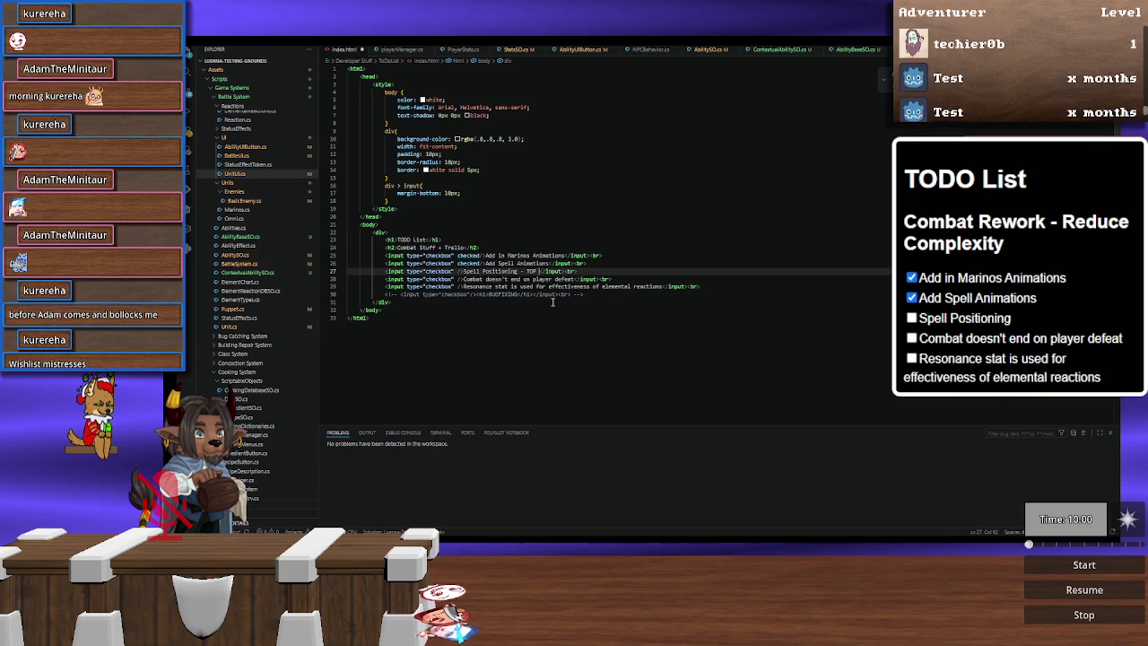
{"action": "type", "text": "P PRIORITY"}
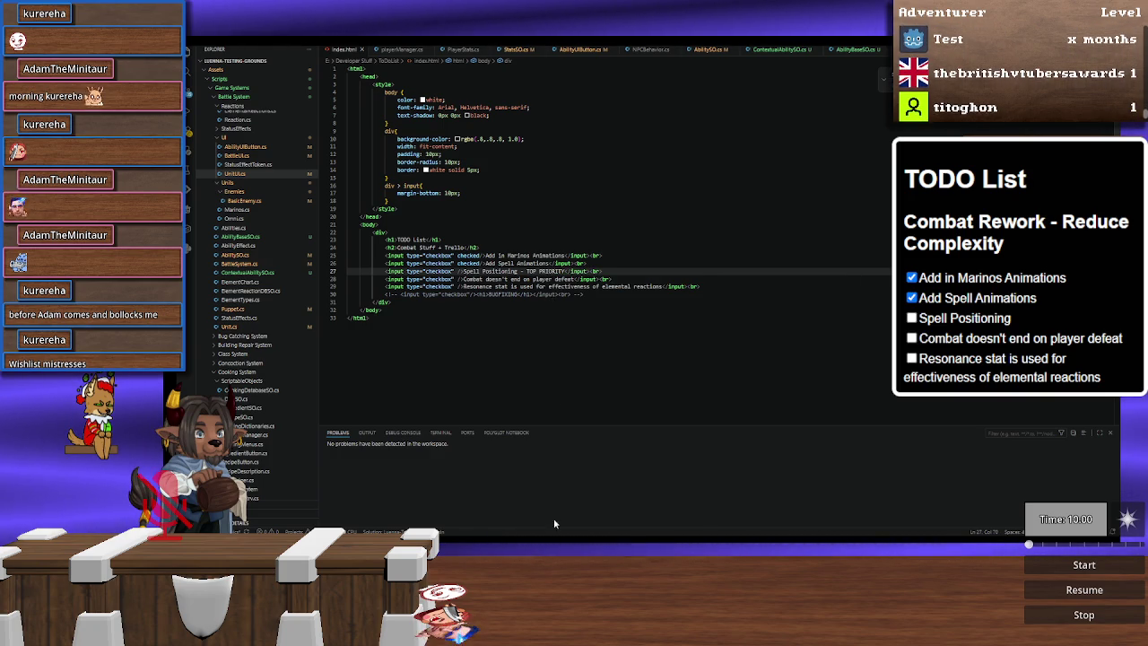
{"action": "key", "text": "alt+Tab"}
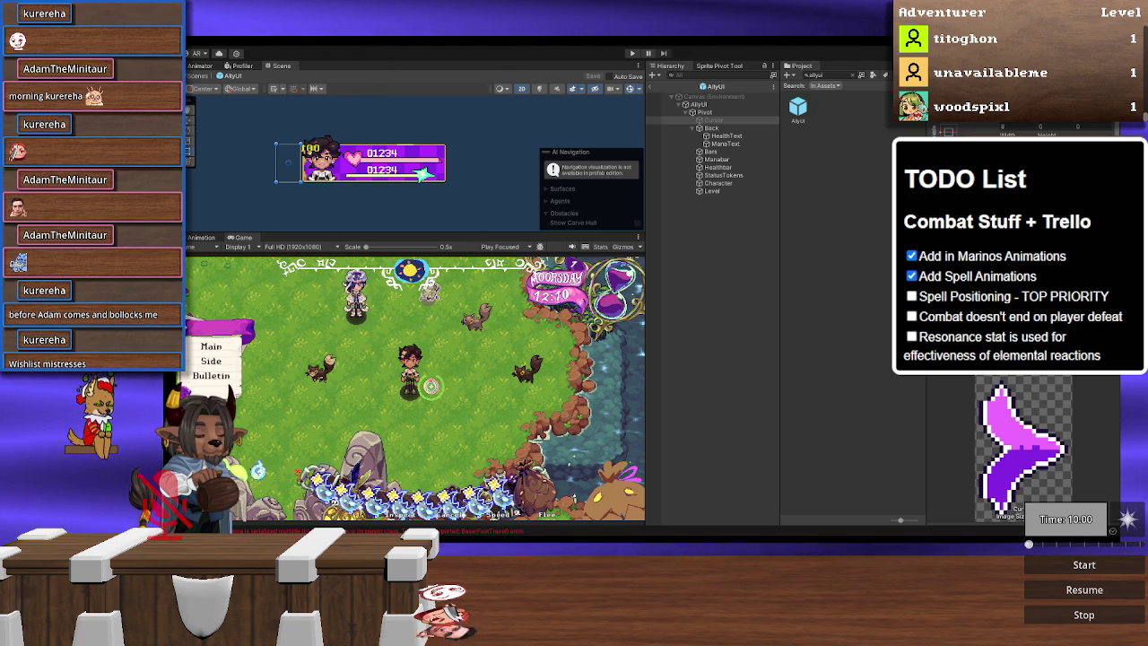
Step: Deselect the AllyUI result and scroll the Project tree to the Battle System UI scripts folder
{"action": "left_click", "coordinate": [815, 289]}
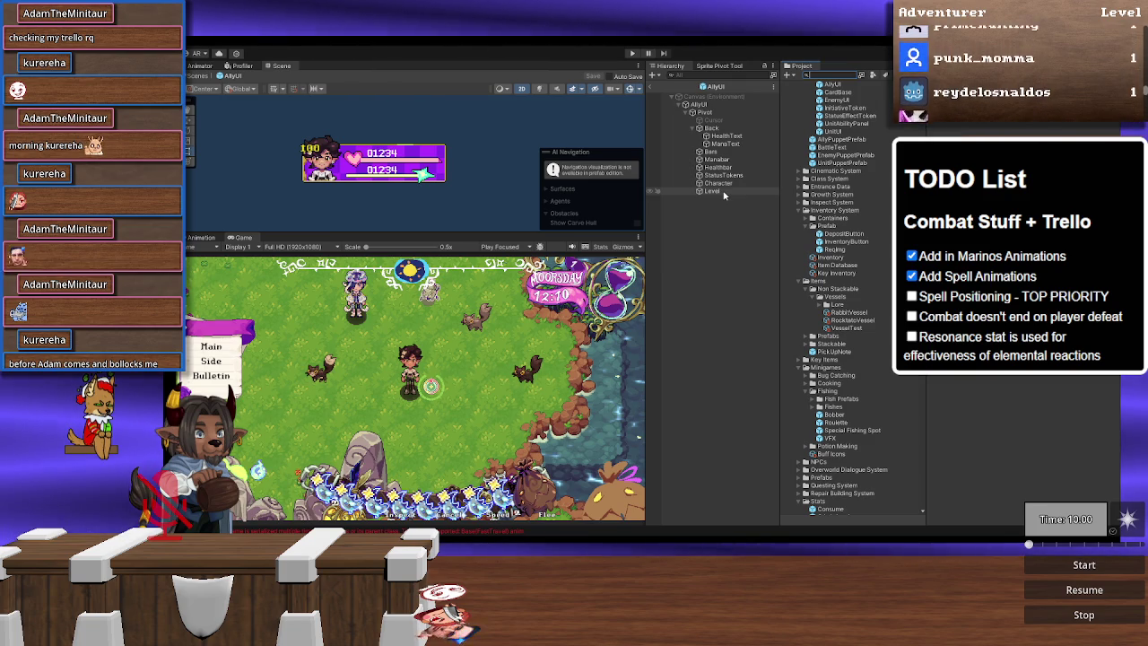
{"action": "scroll", "coordinate": [836, 334], "scroll_direction": "down", "scroll_amount": 6}
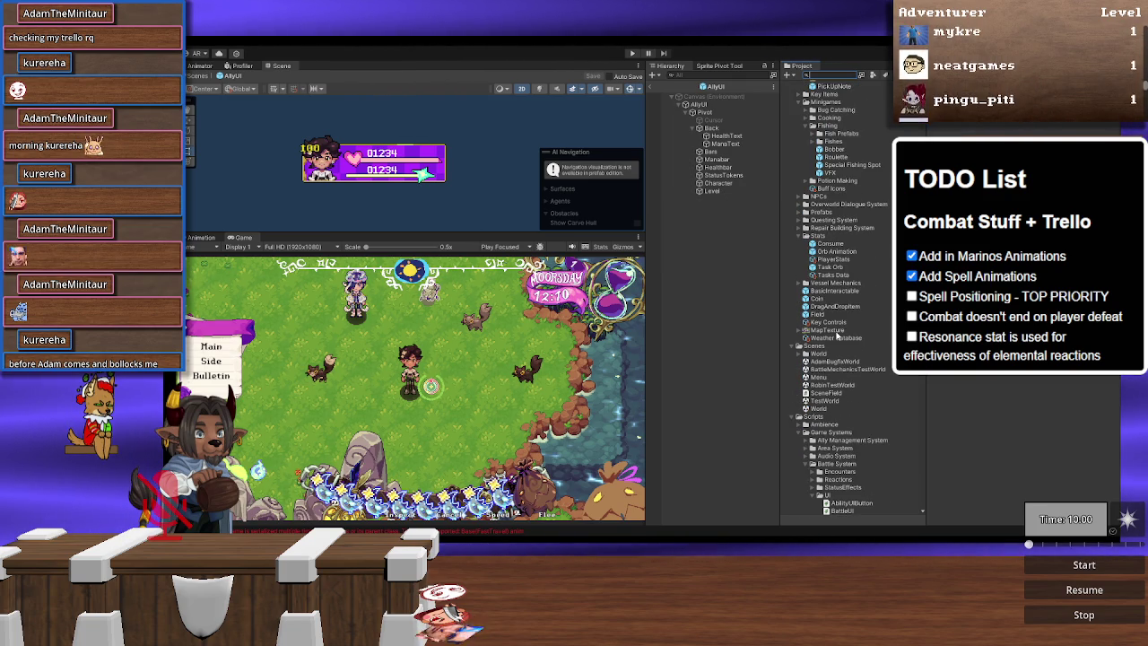
Step: Scroll the Project window to Marinos_Attack_2_FX and expand its sprite frames
{"action": "scroll", "coordinate": [836, 335], "scroll_direction": "down", "scroll_amount": 10}
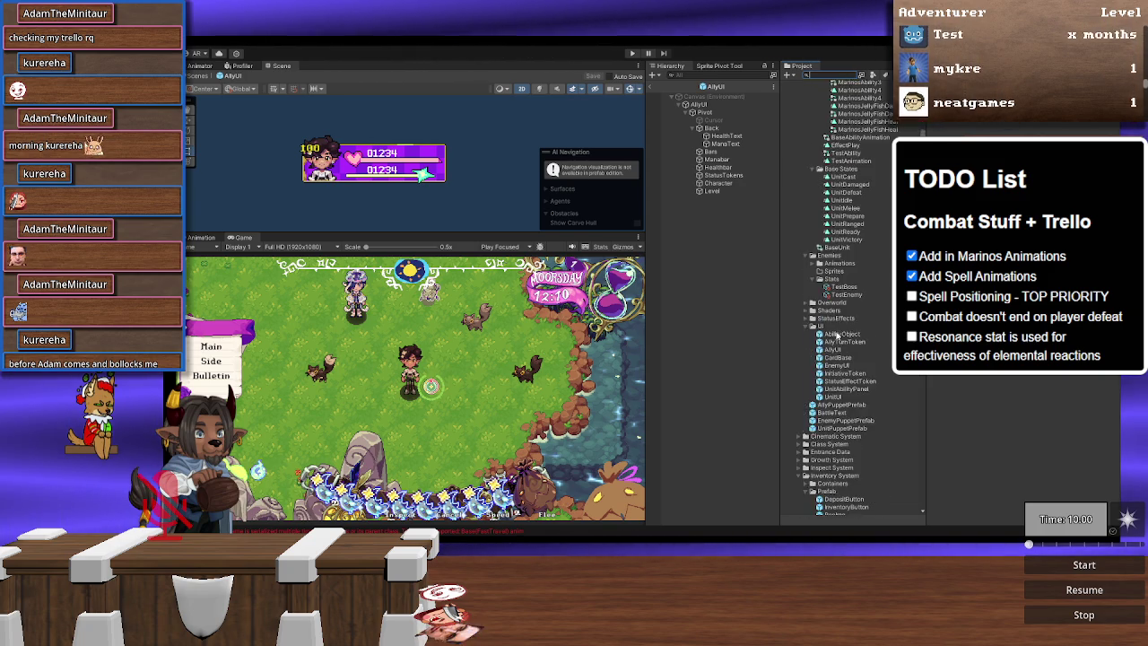
{"action": "scroll", "coordinate": [837, 335], "scroll_direction": "down", "scroll_amount": 2}
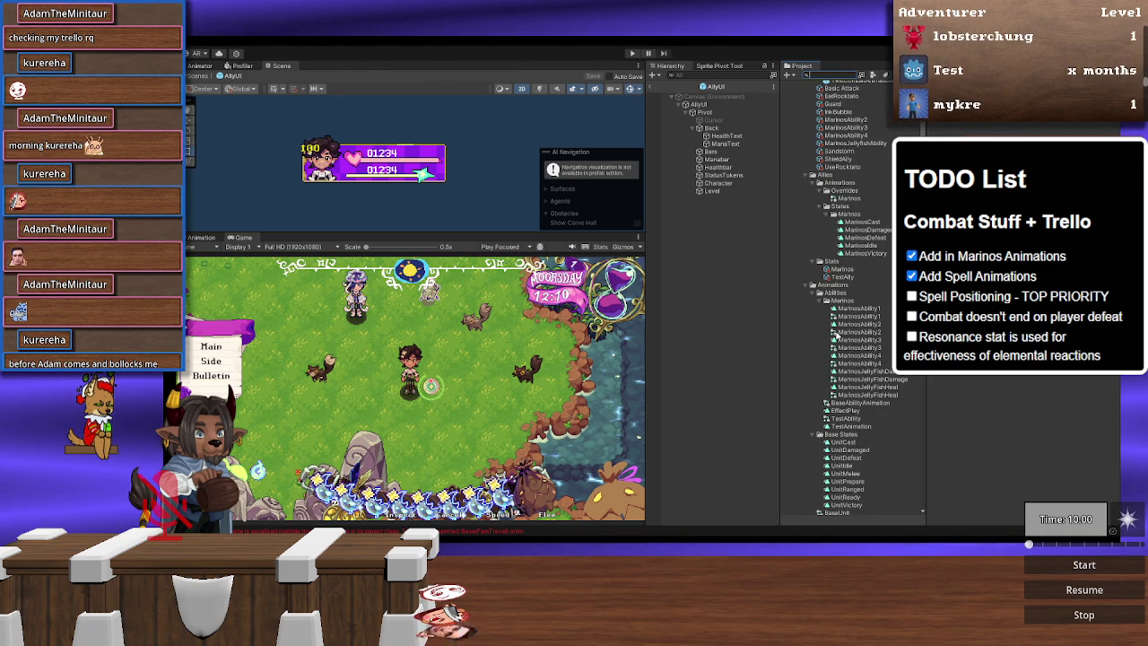
{"action": "scroll", "coordinate": [837, 335], "scroll_direction": "up", "scroll_amount": 3}
{"action": "scroll", "coordinate": [836, 335], "scroll_direction": "down", "scroll_amount": 15}
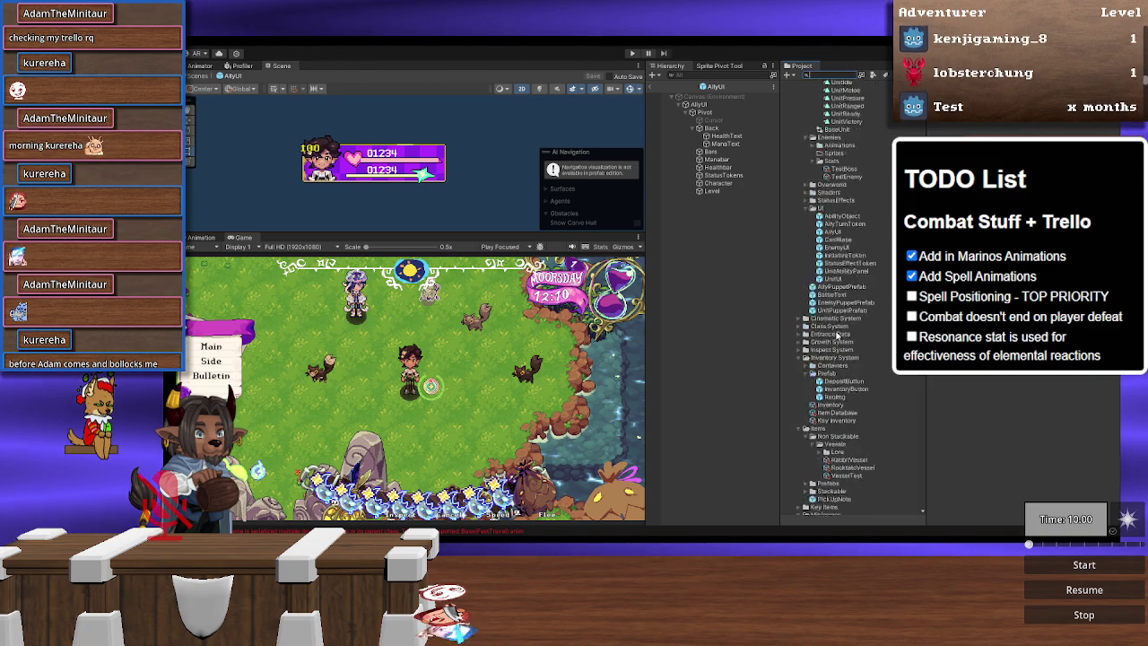
{"action": "scroll", "coordinate": [836, 335], "scroll_direction": "down", "scroll_amount": 15}
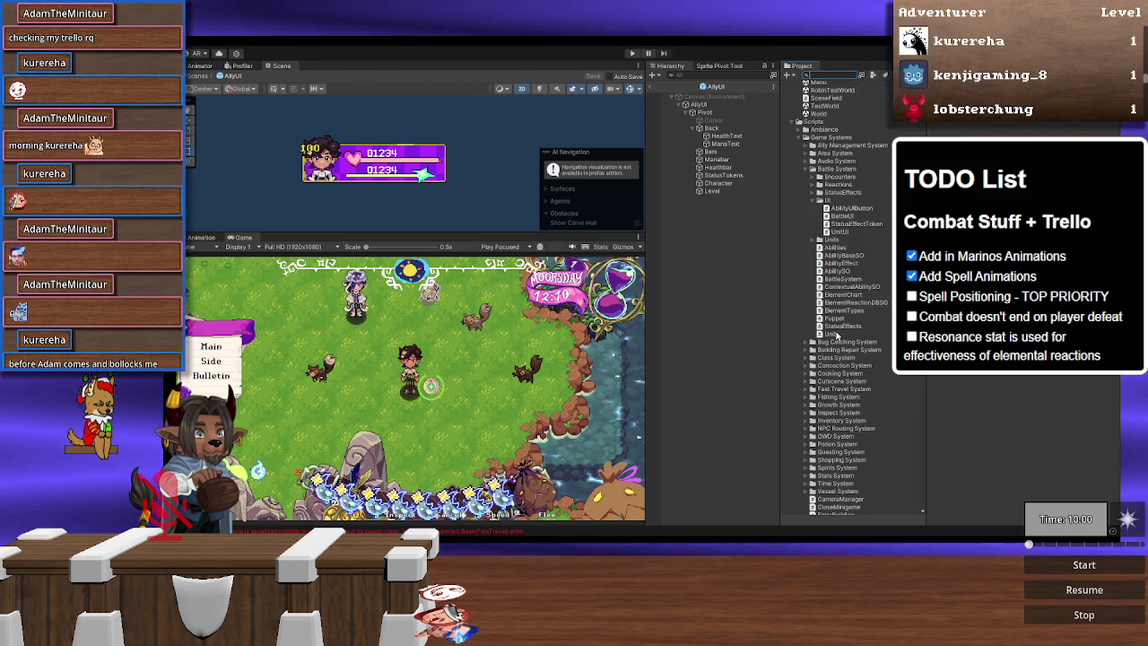
{"action": "scroll", "coordinate": [836, 335], "scroll_direction": "down", "scroll_amount": 15}
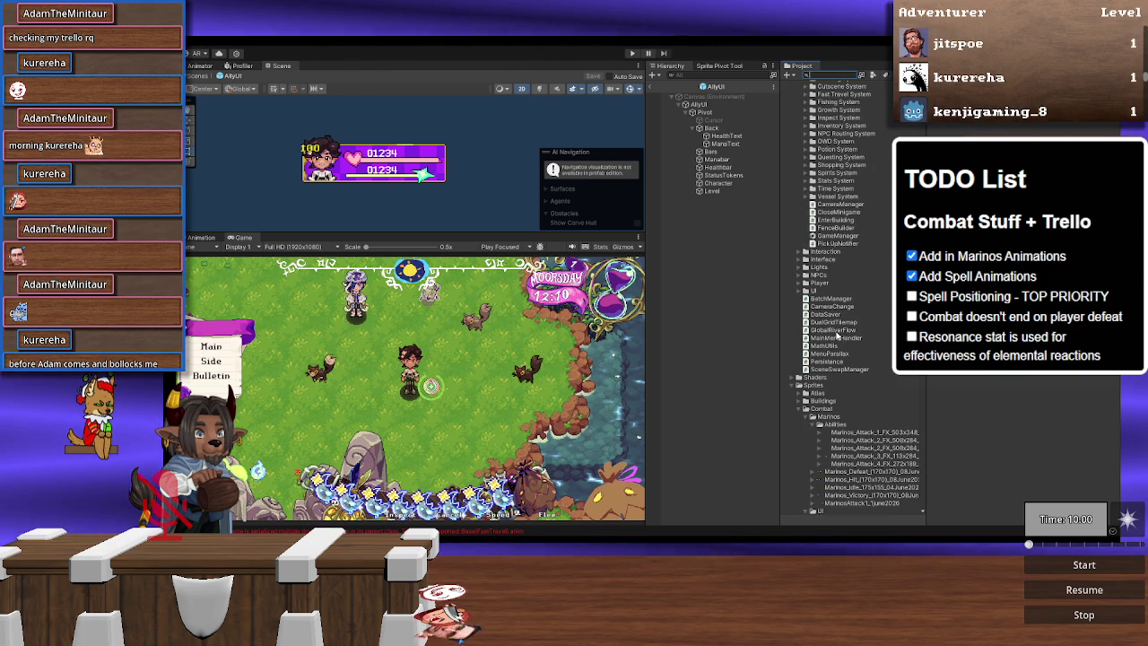
{"action": "scroll", "coordinate": [836, 335], "scroll_direction": "down", "scroll_amount": 15}
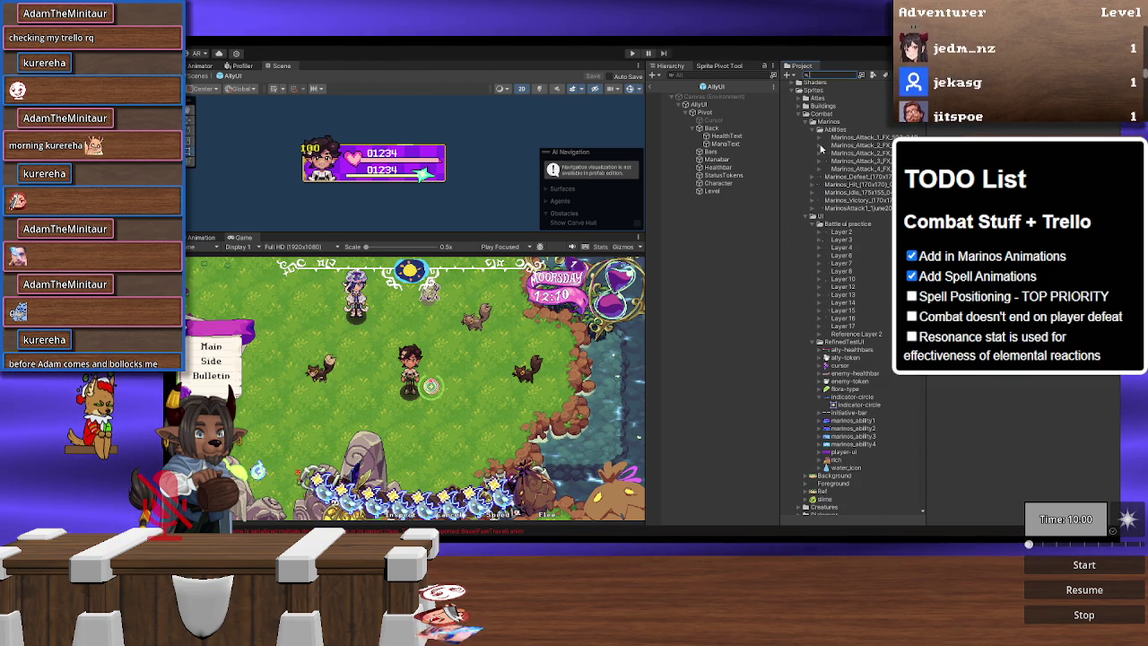
{"action": "left_click", "coordinate": [821, 146]}
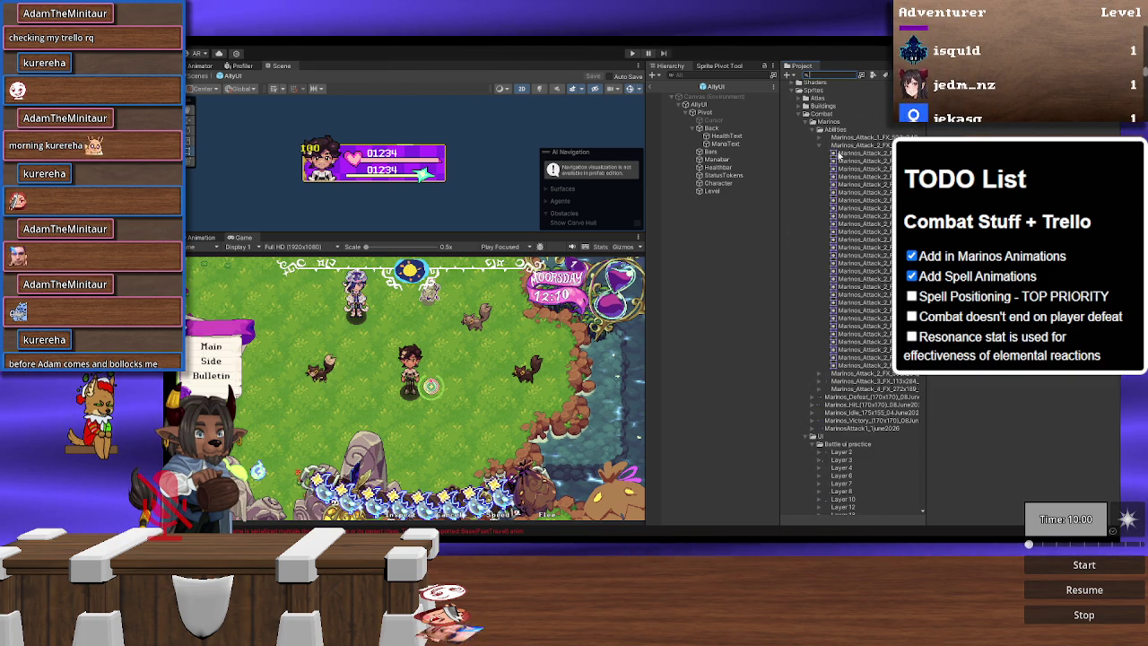
Step: Step up and down through the Marinos_Attack_2_FX frames, then return to Visual Studio Code
{"action": "left_click", "coordinate": [868, 154]}
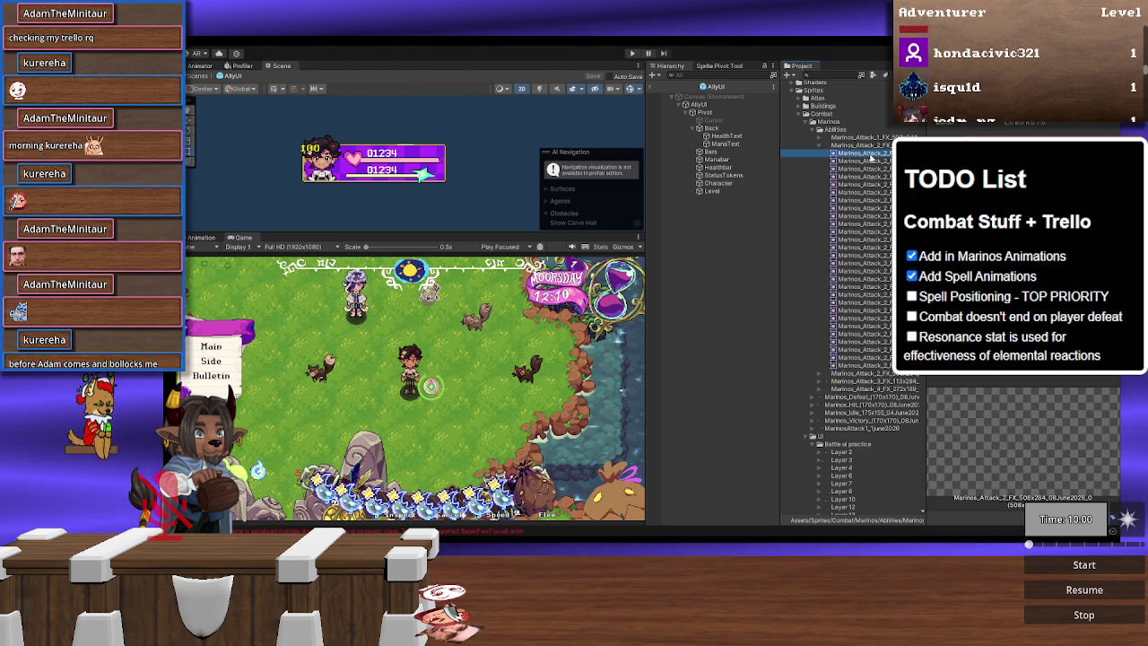
{"action": "key", "text": "Down"}
{"action": "key", "text": "Down"}
{"action": "key", "text": "Down"}
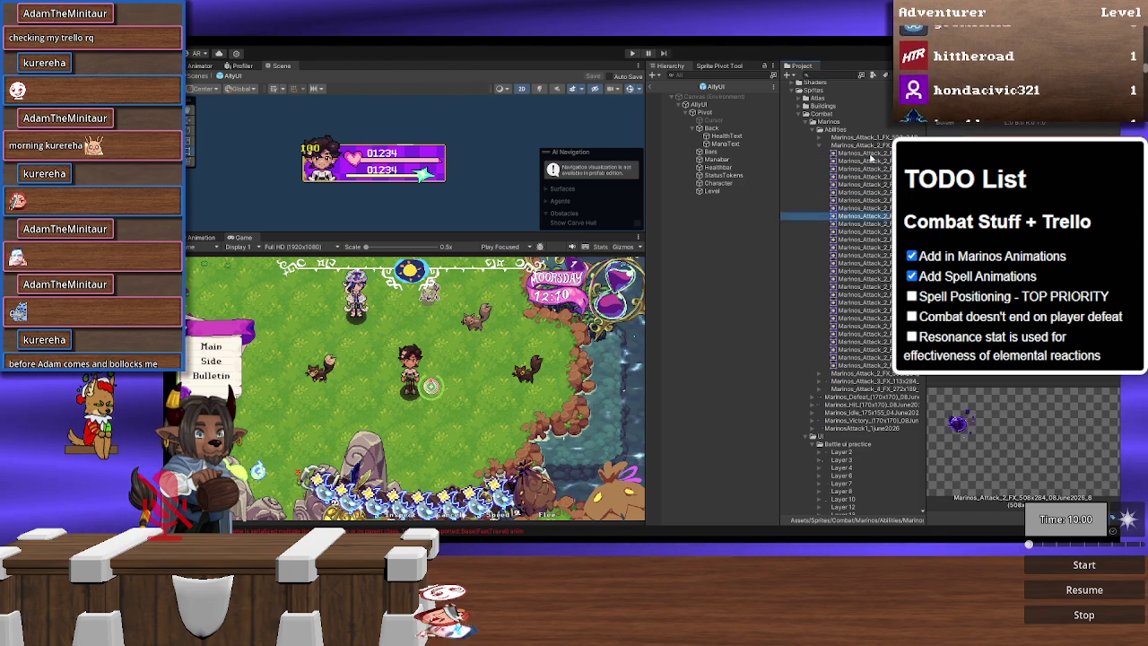
{"action": "key", "text": "Down"}
{"action": "key", "text": "Down"}
{"action": "key", "text": "Down"}
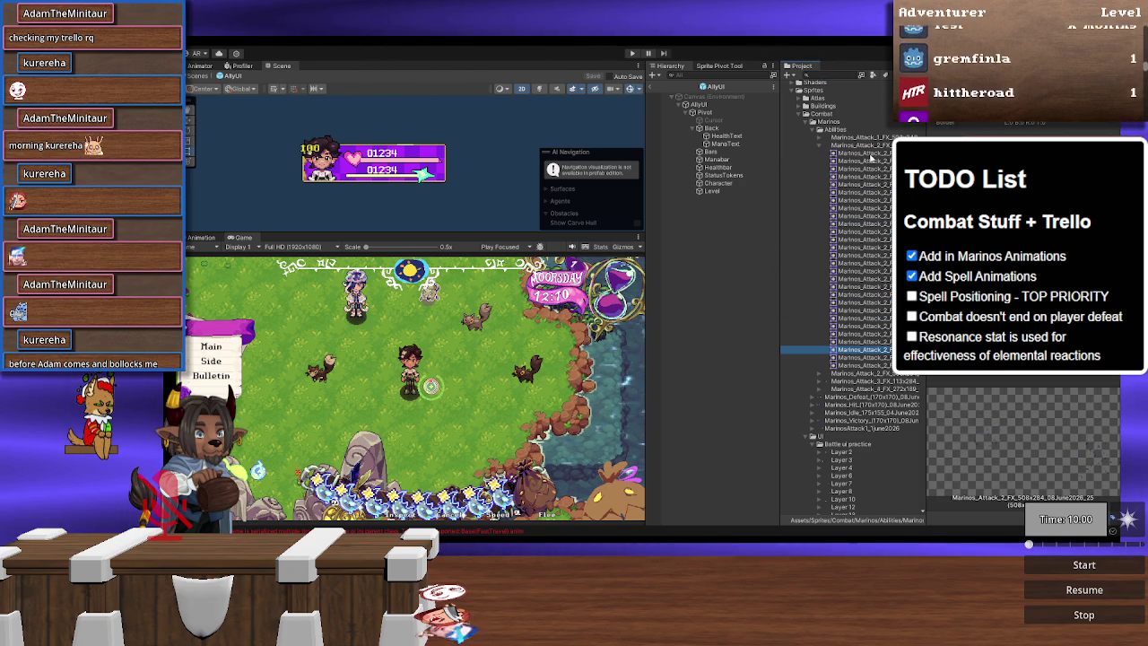
{"action": "key", "text": "Up"}
{"action": "key", "text": "Up"}
{"action": "key", "text": "Up"}
{"action": "key", "text": "Up"}
{"action": "key", "text": "Up"}
{"action": "key", "text": "Up"}
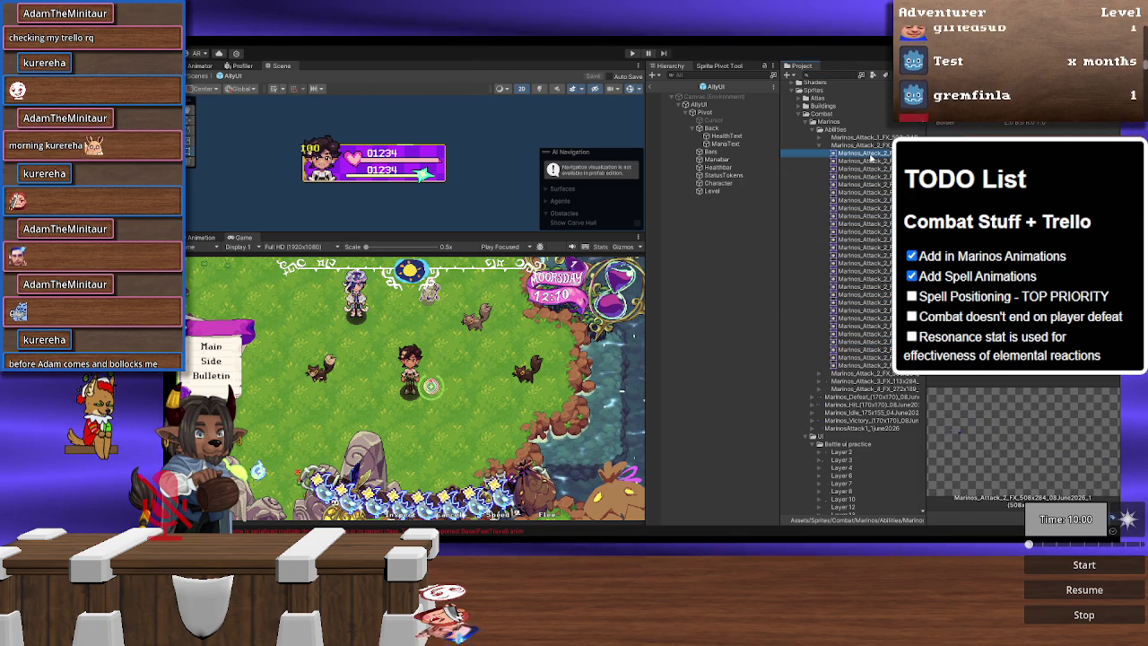
{"action": "key", "text": "Down"}
{"action": "key", "text": "Down"}
{"action": "key", "text": "Down"}
{"action": "key", "text": "Down"}
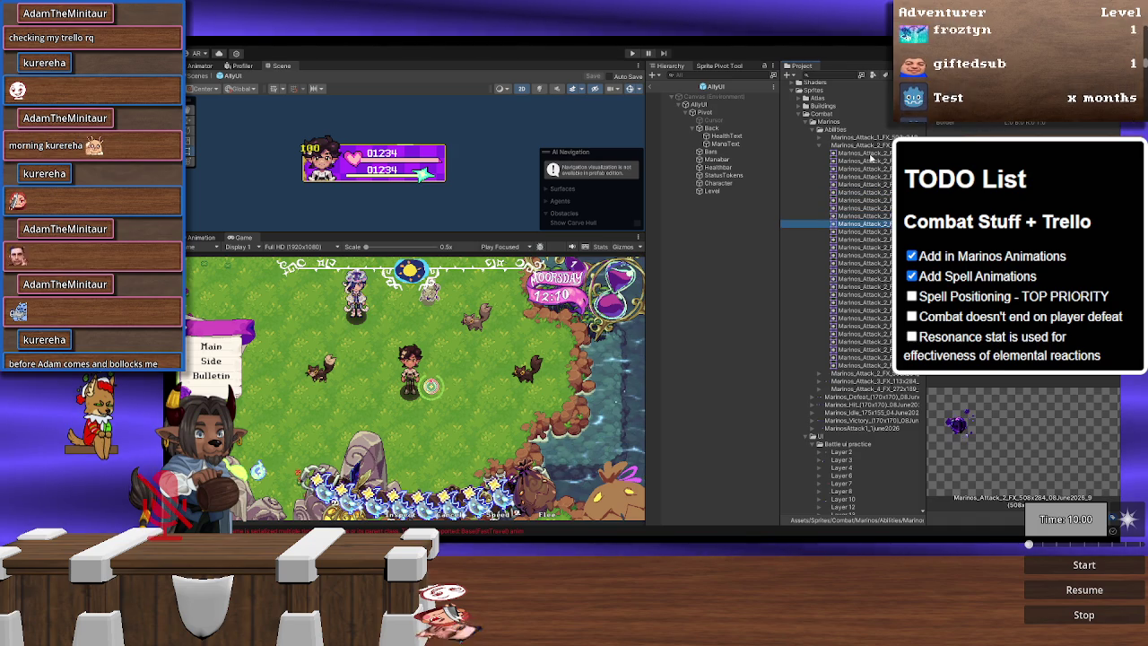
{"action": "key", "text": "Up"}
{"action": "key", "text": "Up"}
{"action": "key", "text": "Up"}
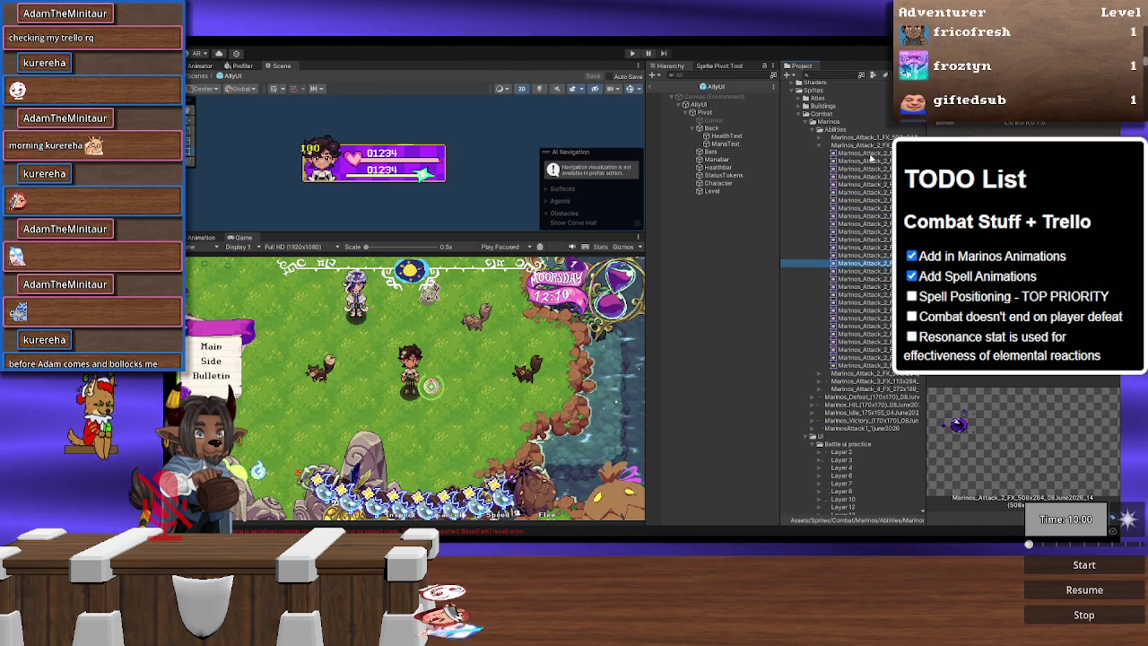
{"action": "key", "text": "Up"}
{"action": "key", "text": "Up"}
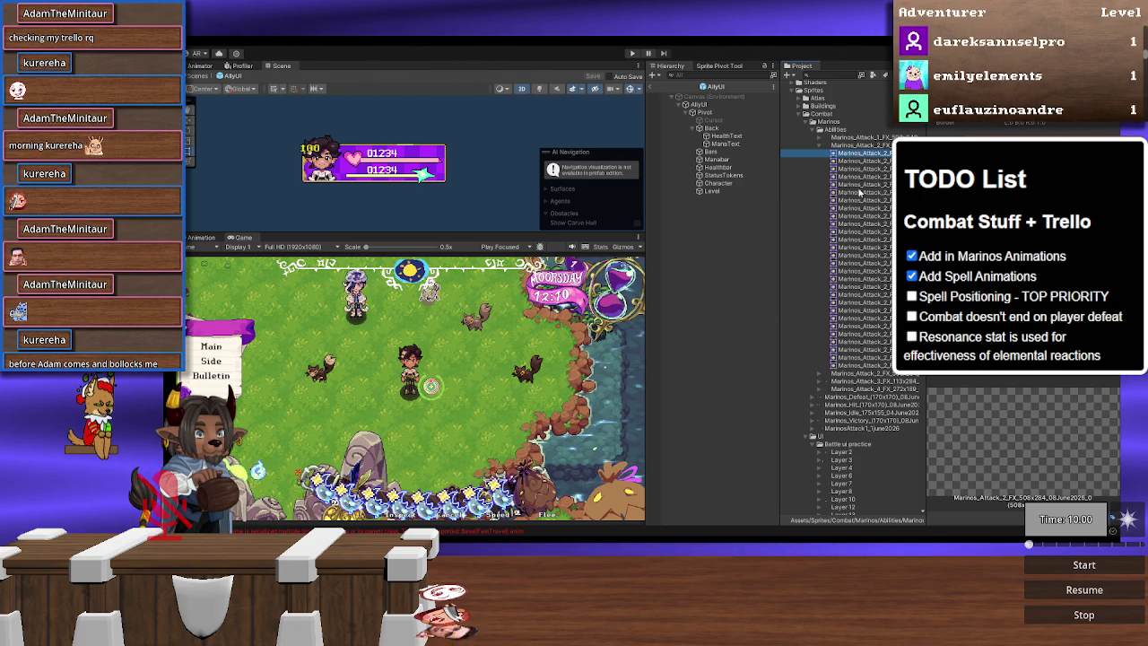
{"action": "key", "text": "alt+Tab"}
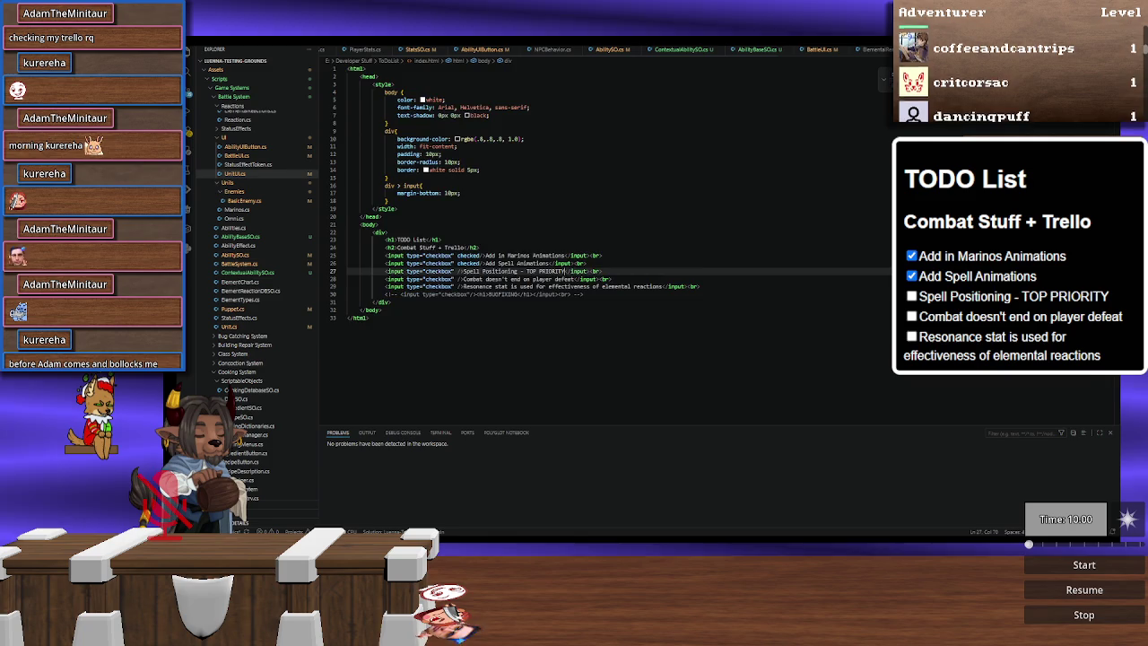
Step: Go to the SpawnAbilityEffect method in BattleSystem.cs
{"action": "key", "text": "ctrl+Tab"}
{"action": "left_click", "coordinate": [520, 352]}
{"action": "scroll", "coordinate": [584, 350], "scroll_direction": "up", "scroll_amount": 2}
{"action": "scroll", "coordinate": [584, 351], "scroll_direction": "up", "scroll_amount": 7}
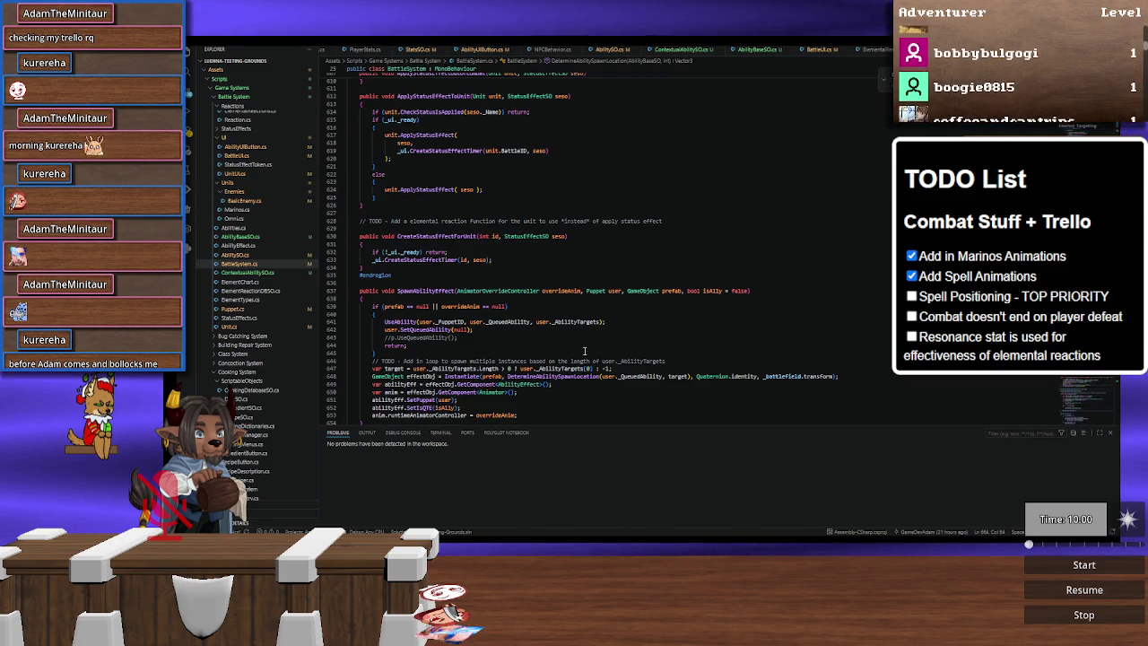
{"action": "left_click", "coordinate": [671, 329]}
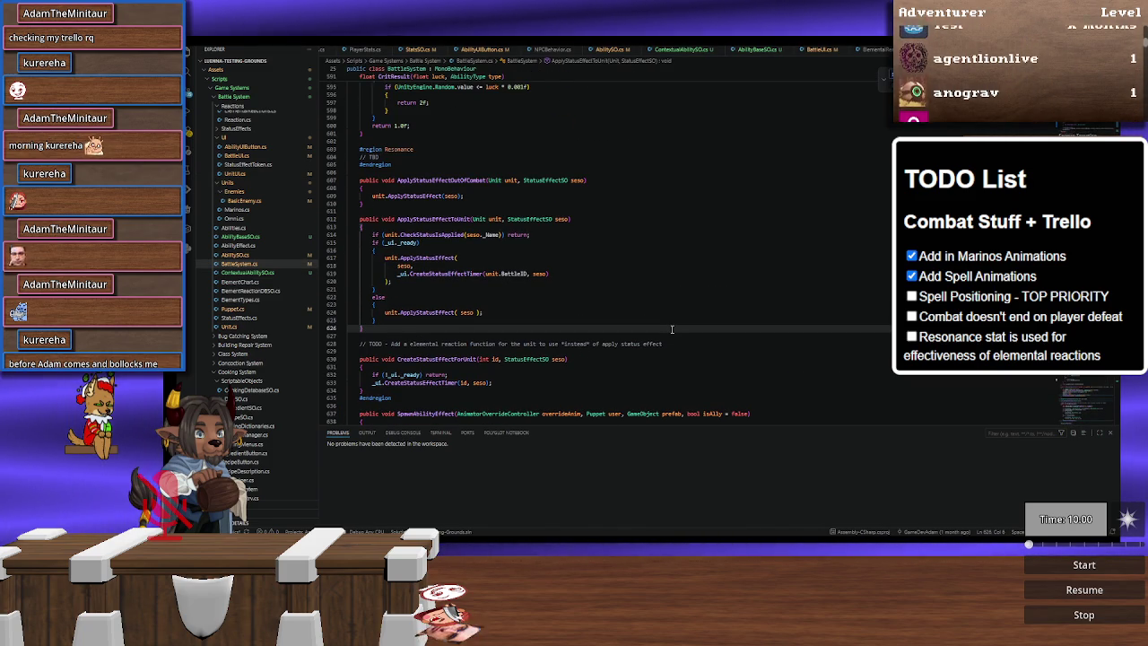
{"action": "key", "text": "F3"}
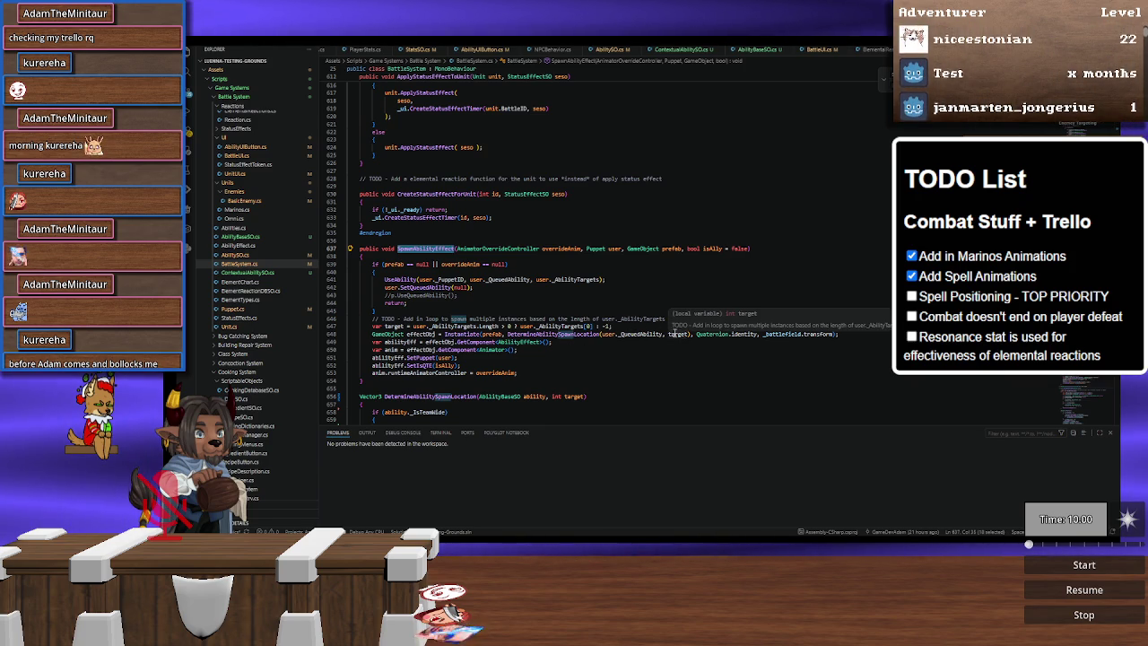
Step: Duplicate the effectObj Instantiate line 648 and add the comment '// Keep this, w'
{"action": "double_click", "coordinate": [545, 335]}
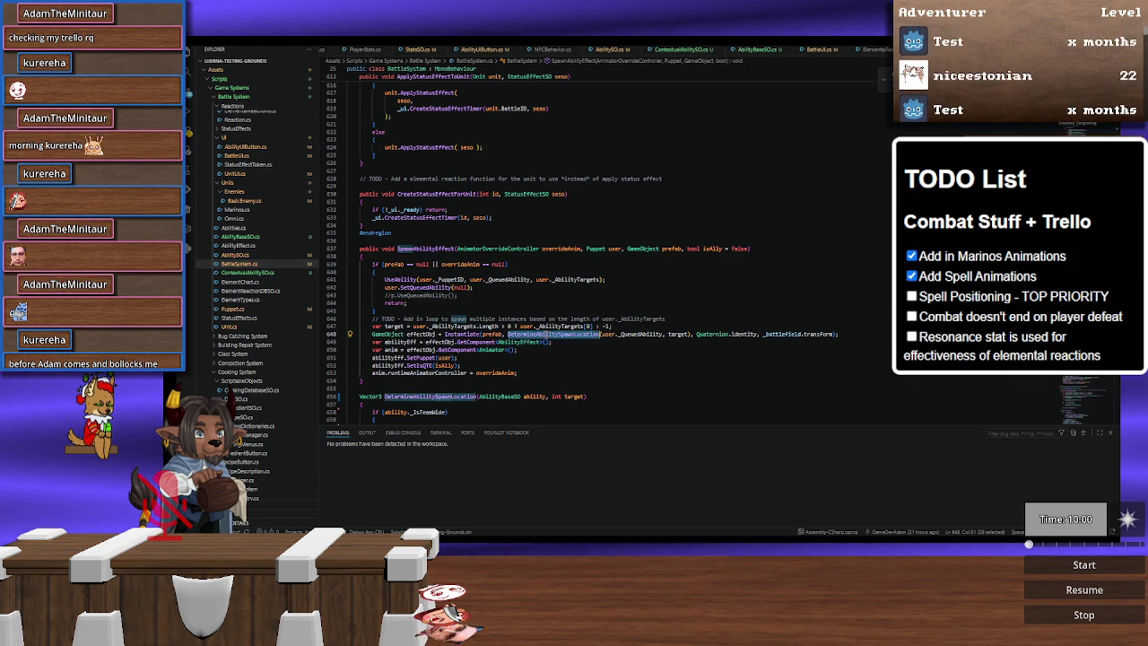
{"action": "scroll", "coordinate": [605, 334], "scroll_direction": "down", "scroll_amount": 5}
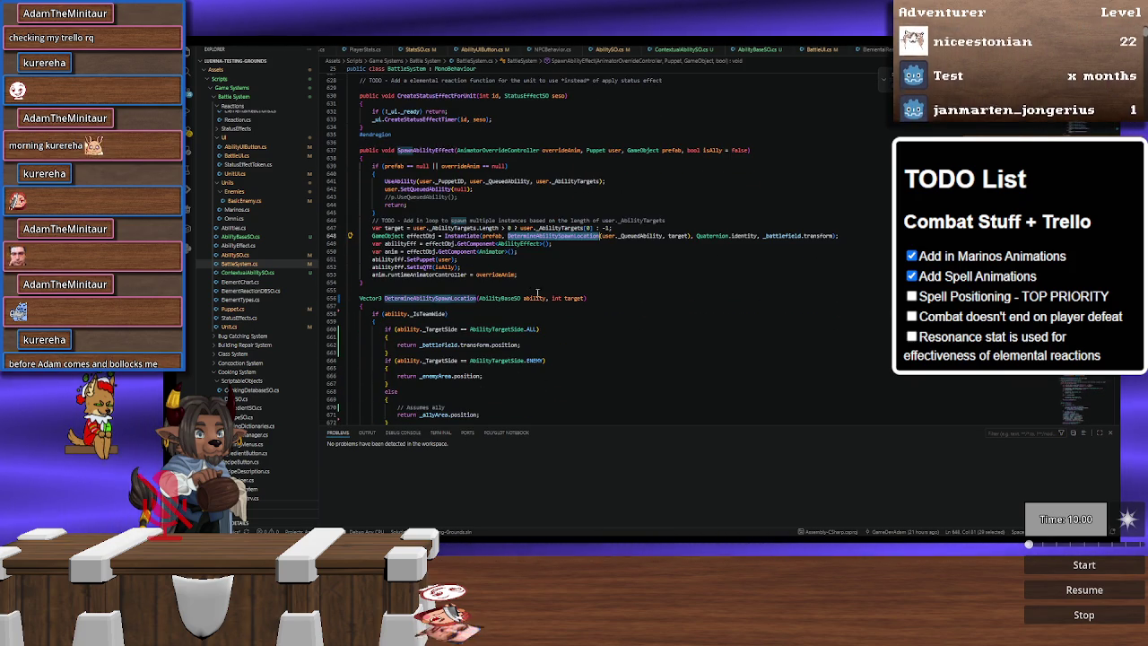
{"action": "scroll", "coordinate": [542, 292], "scroll_direction": "down", "scroll_amount": 3}
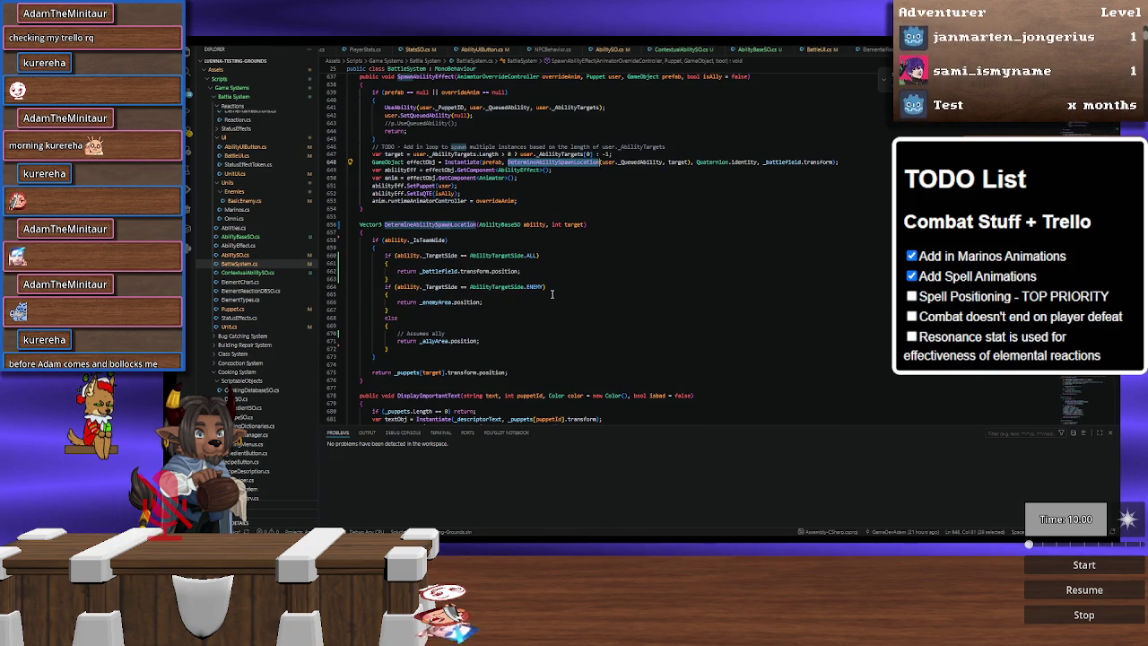
{"action": "scroll", "coordinate": [552, 294], "scroll_direction": "up", "scroll_amount": 1}
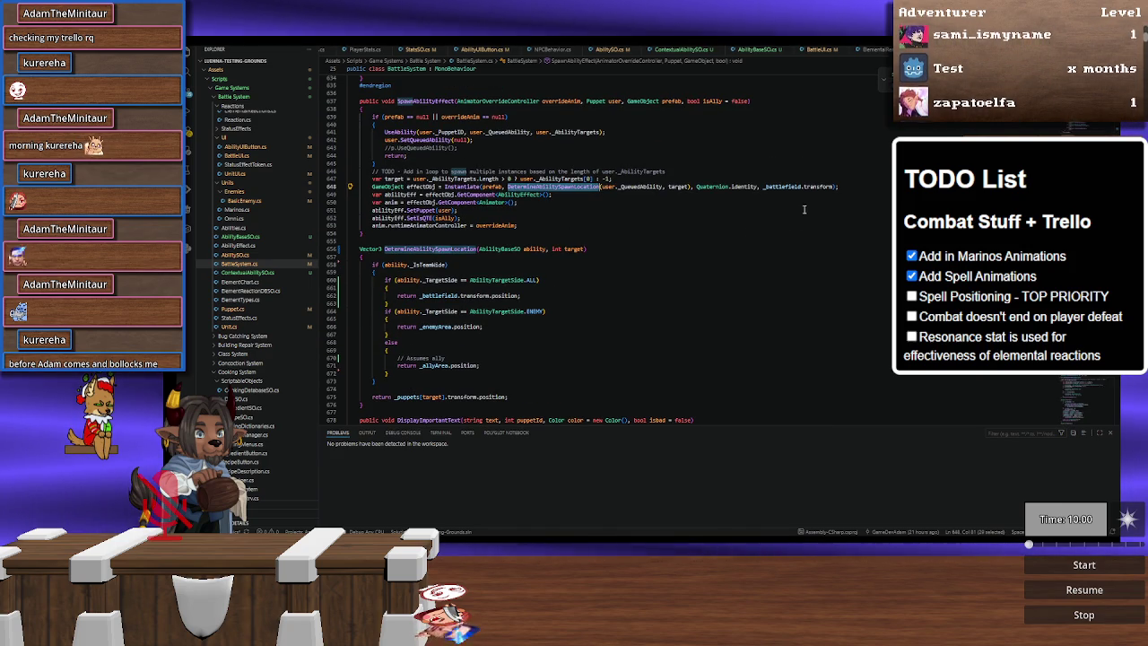
{"action": "key", "text": "ctrl+slash"}
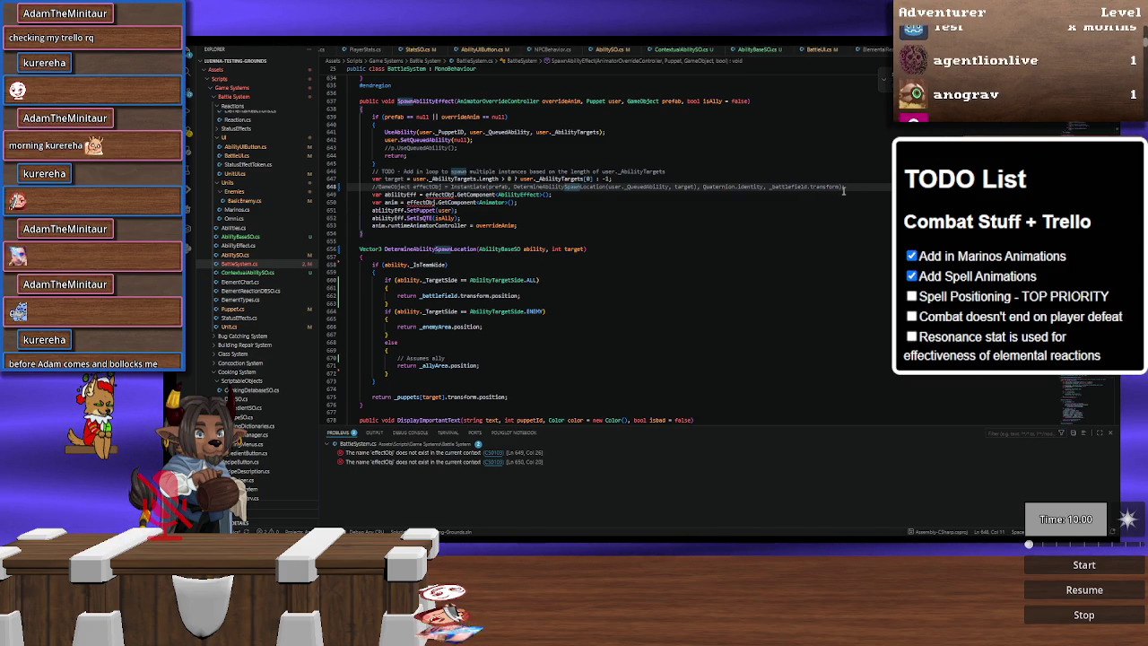
{"action": "key", "text": "ctrl+slash"}
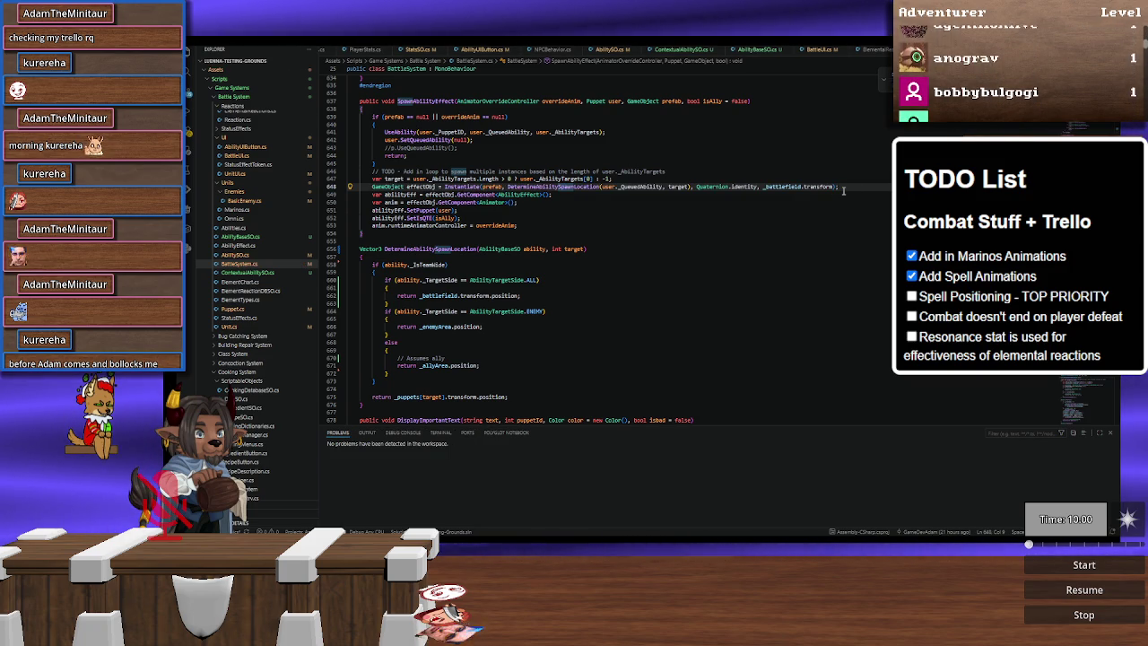
{"action": "key", "text": "ctrl+d"}
{"action": "key", "text": "ctrl+d"}
{"action": "key", "text": "Escape"}
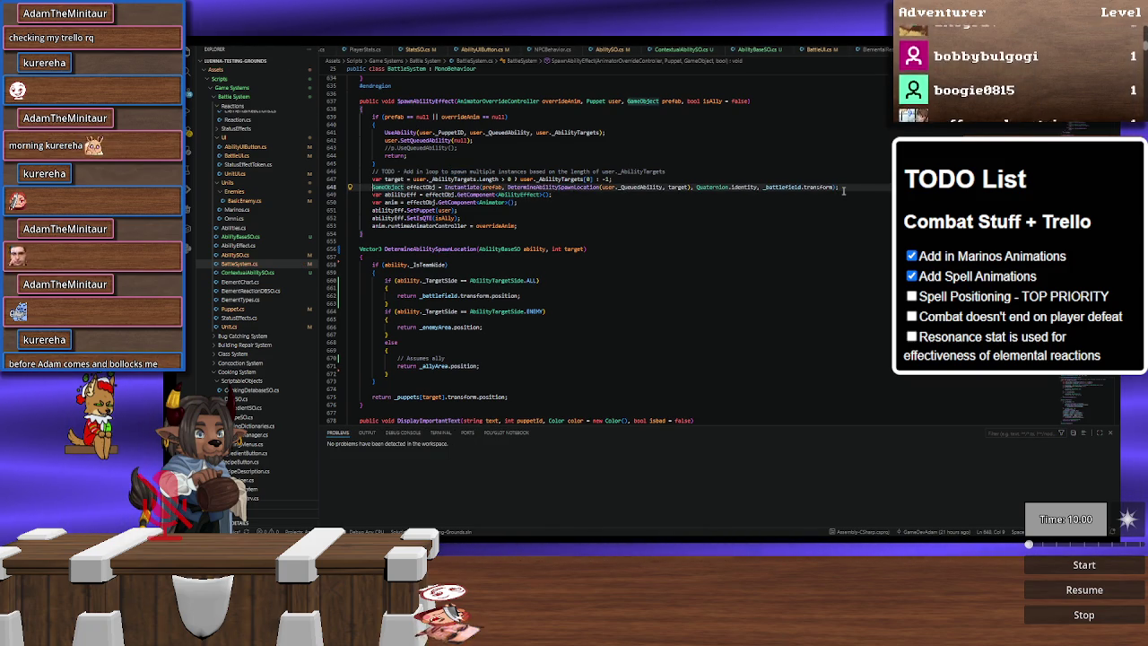
{"action": "key", "text": "shift+alt+Down"}
{"action": "left_click", "coordinate": [843, 188]}
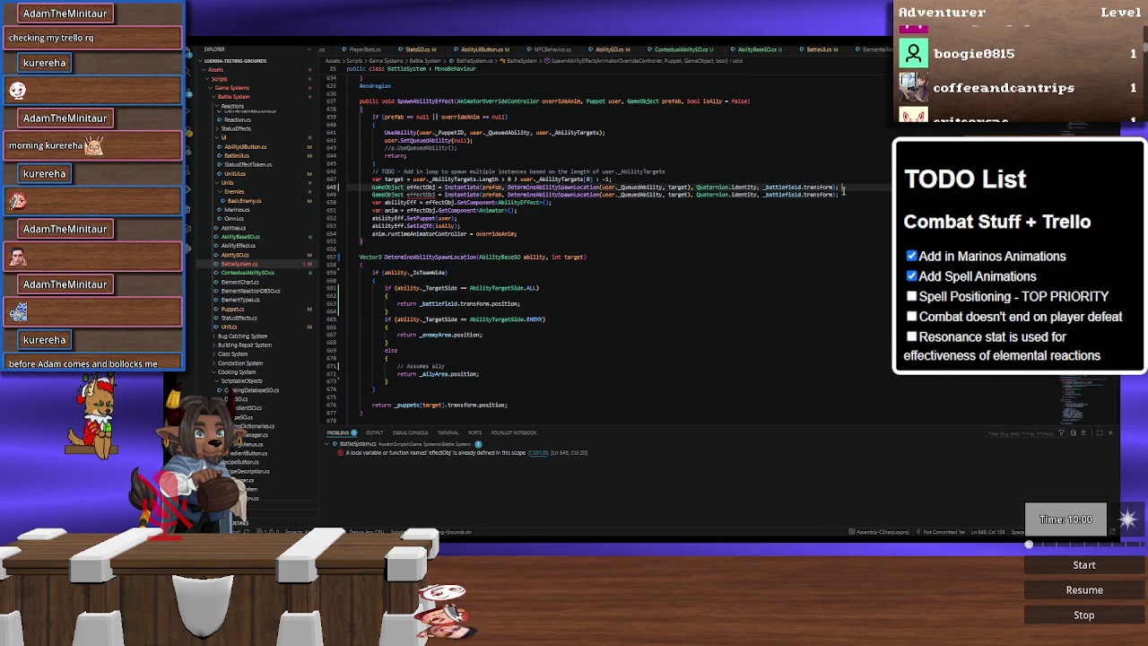
{"action": "type", "text": "// K"}
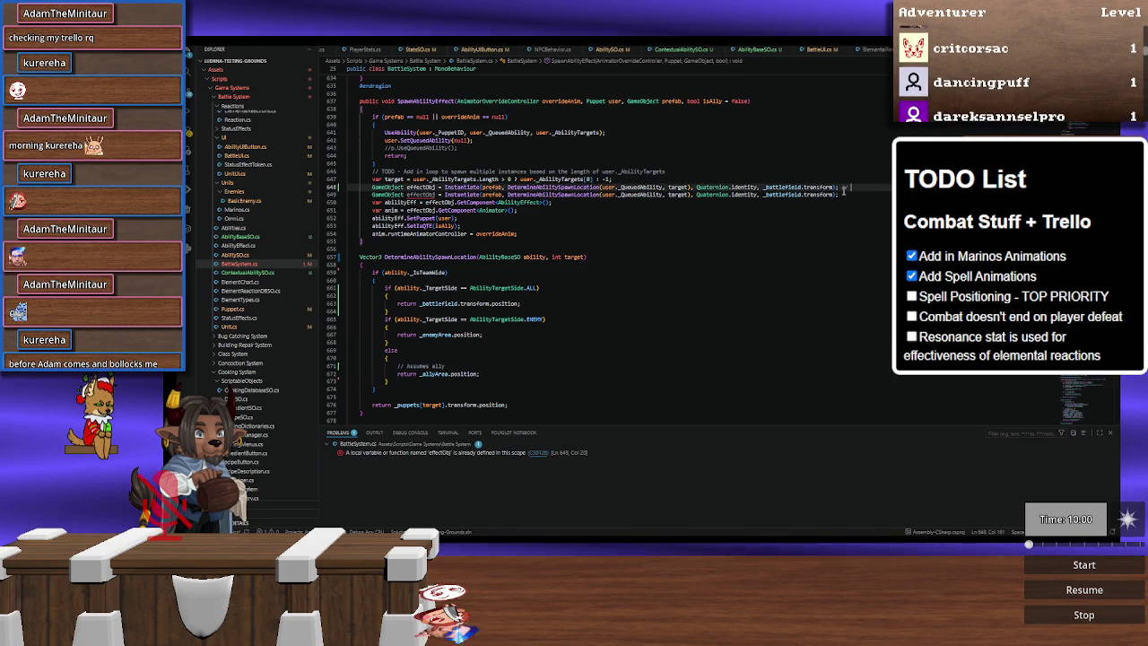
{"action": "type", "text": "eep th"}
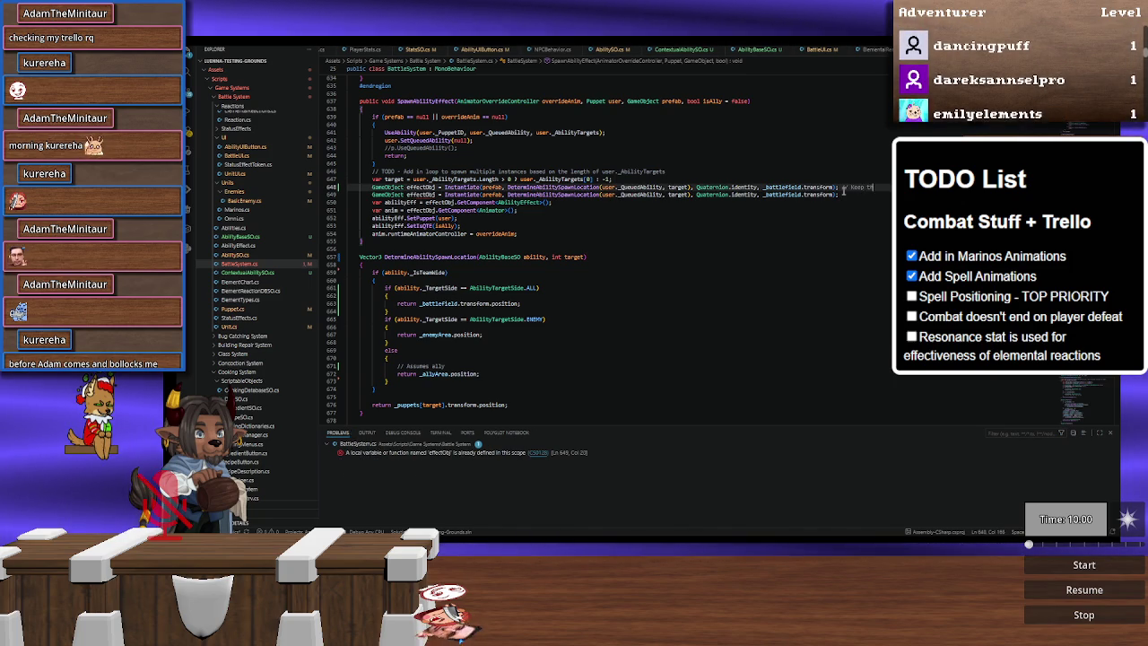
{"action": "type", "text": "is, w"}
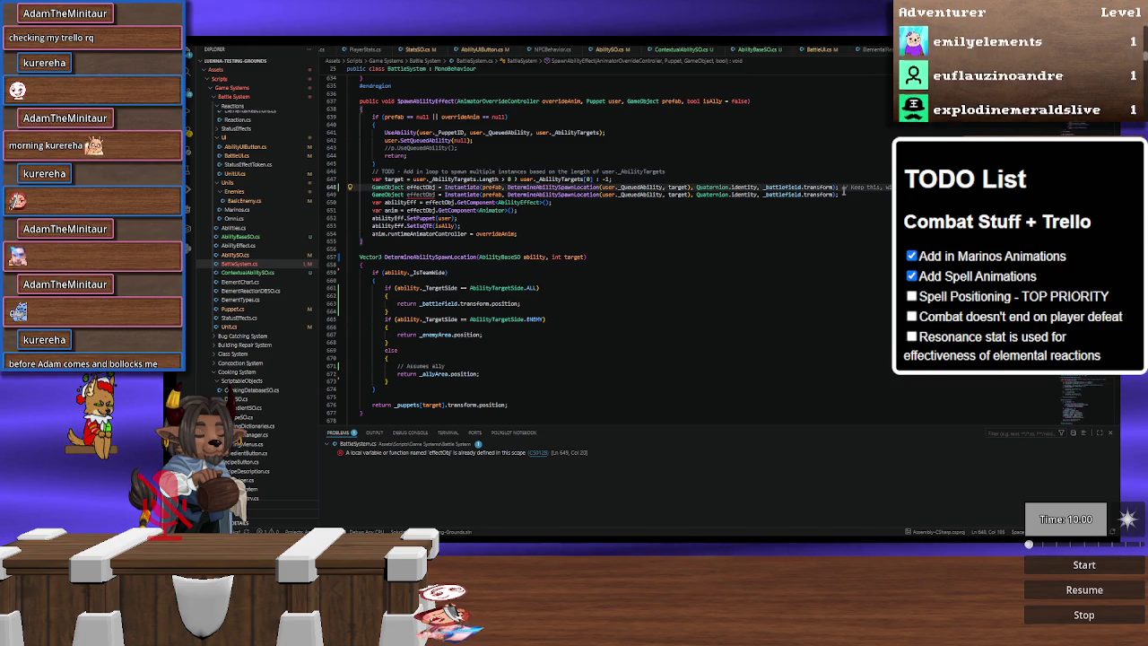
Step: Comment out one effectObj line and replace the spawn-location argument with user.transform.position
{"action": "key", "text": "Home"}
{"action": "key", "text": "ctrl+slash"}
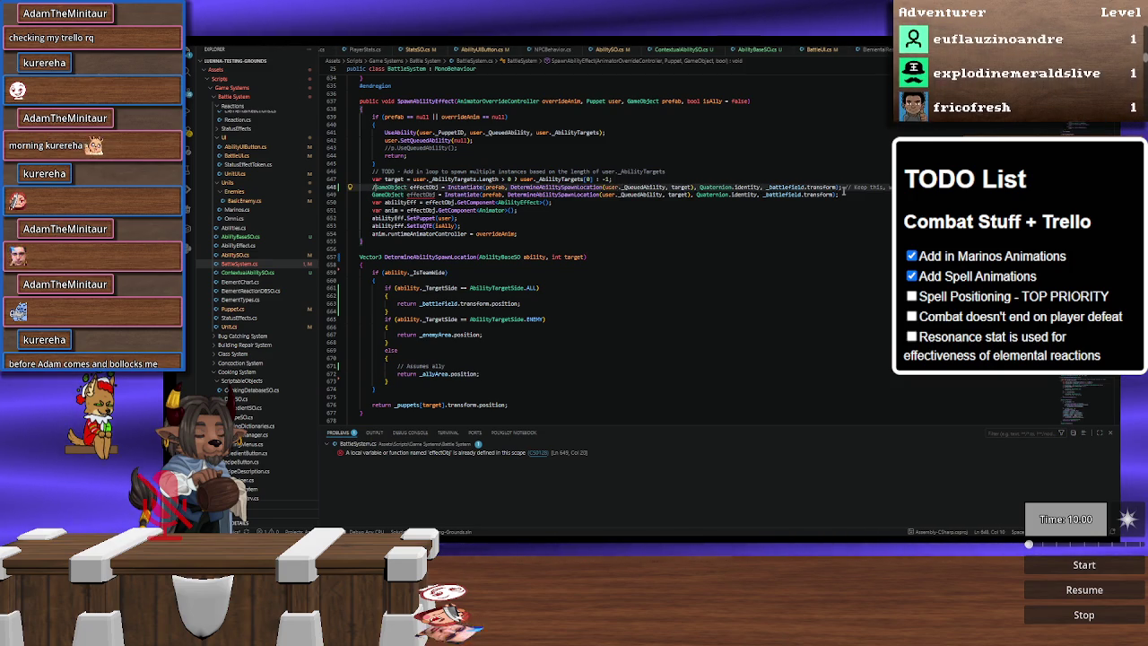
{"action": "key", "text": "Down"}
{"action": "key", "text": "ctrl+Right"}
{"action": "key", "text": "ctrl+Right"}
{"action": "key", "text": "ctrl+Right"}
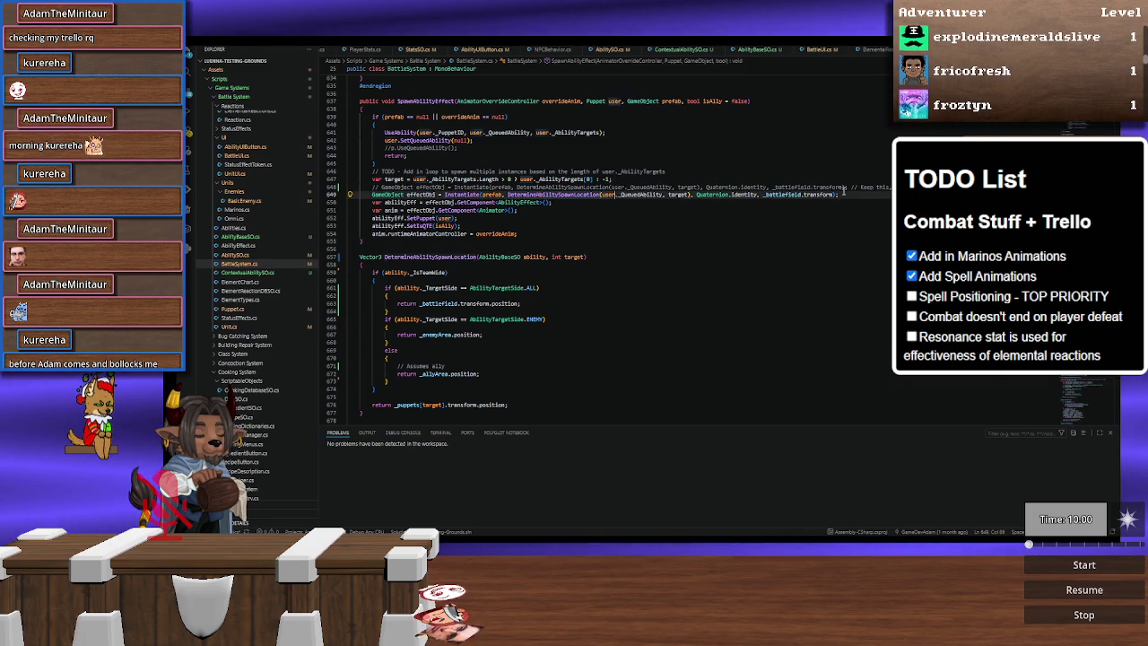
{"action": "key", "text": "ctrl+BackSpace"}
{"action": "key", "text": "ctrl+BackSpace"}
{"action": "key", "text": "ctrl+BackSpace"}
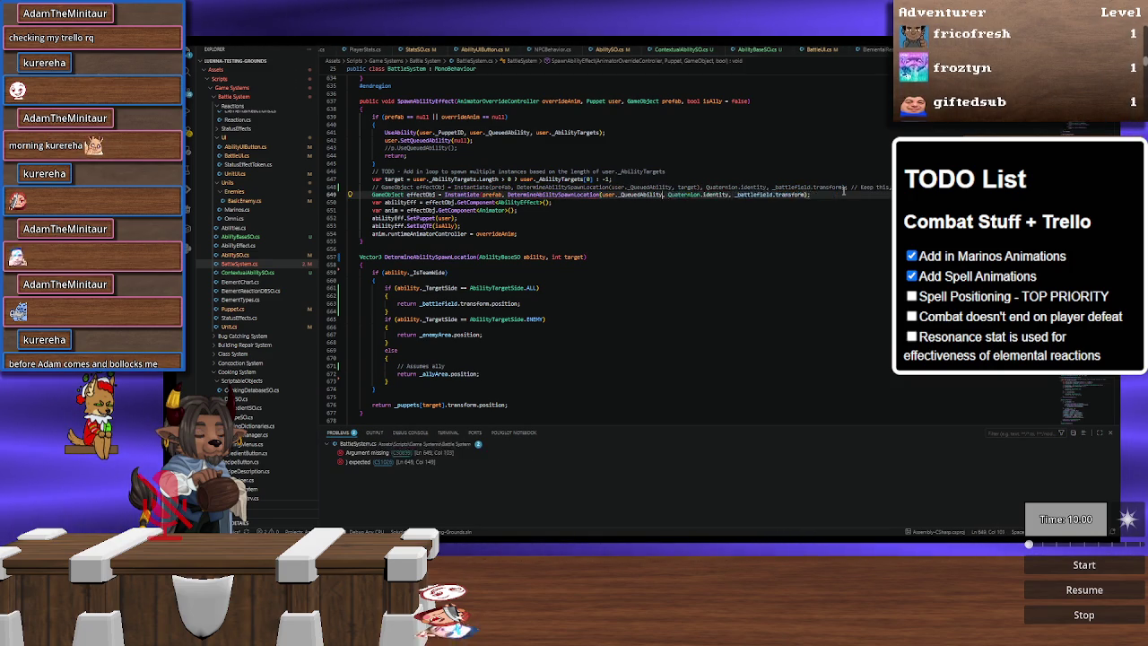
{"action": "type", "text": "user.transform."}
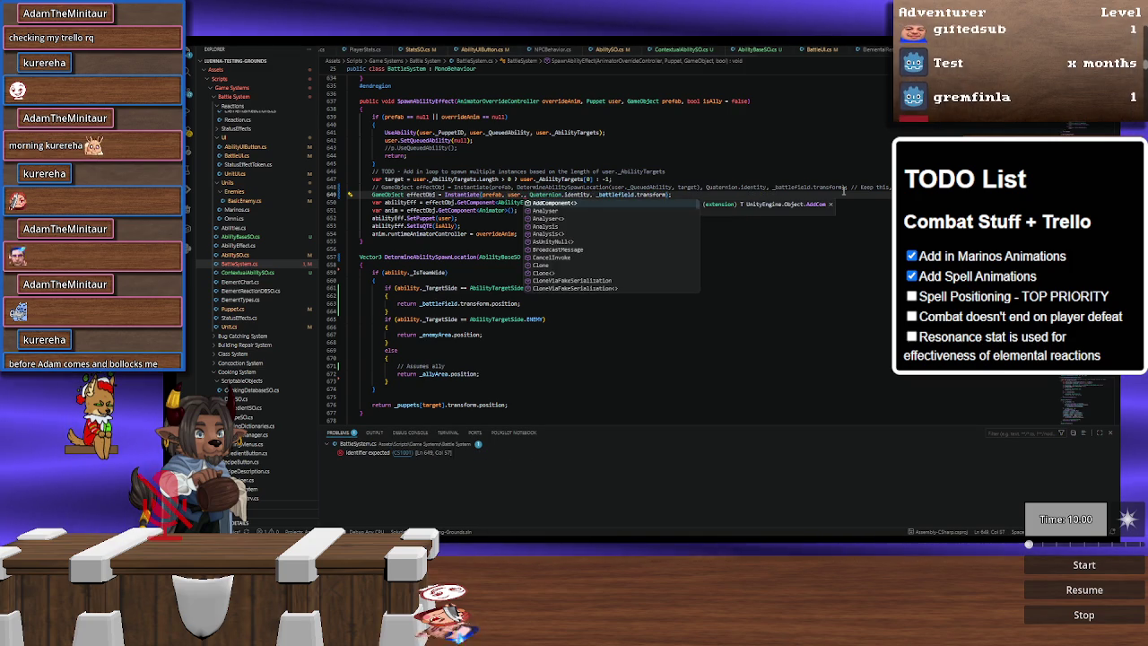
{"action": "type", "text": "position"}
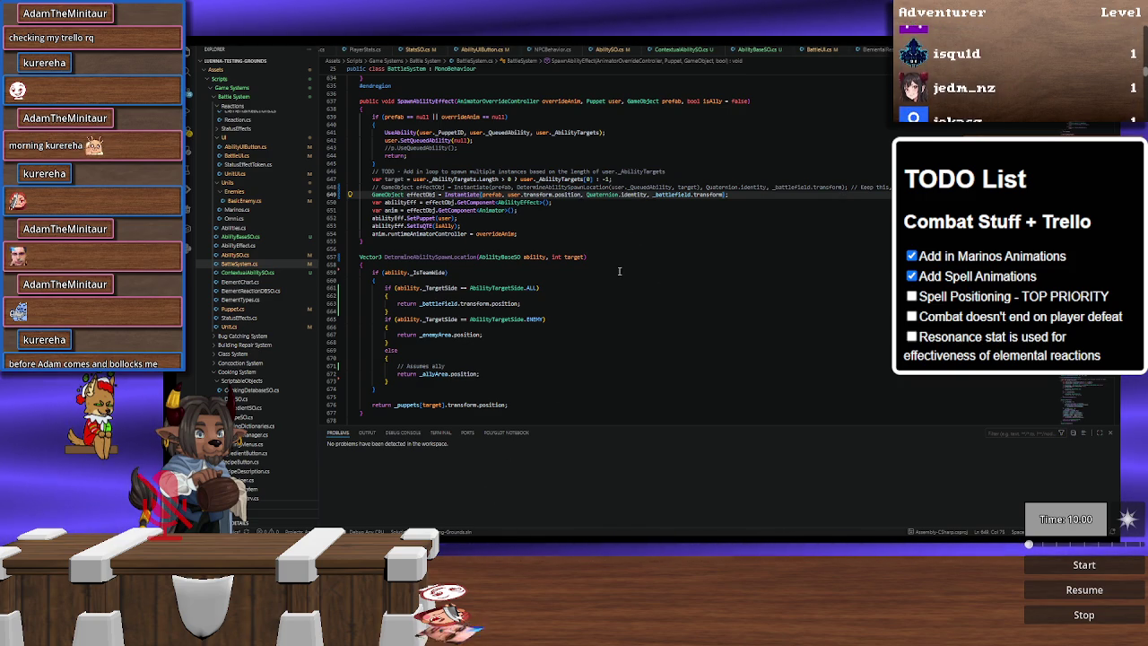
Step: Bring the Unity editor back from its taskbar thumbnail
{"action": "mouse_move", "coordinate": [499, 532]}
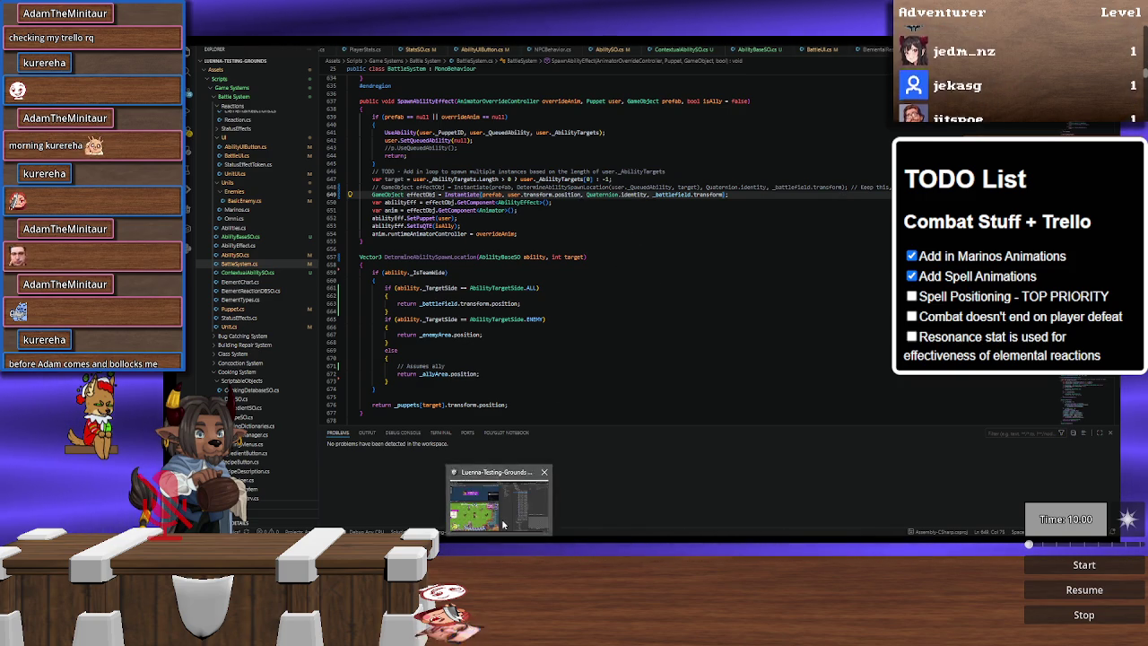
{"action": "left_click", "coordinate": [499, 497]}
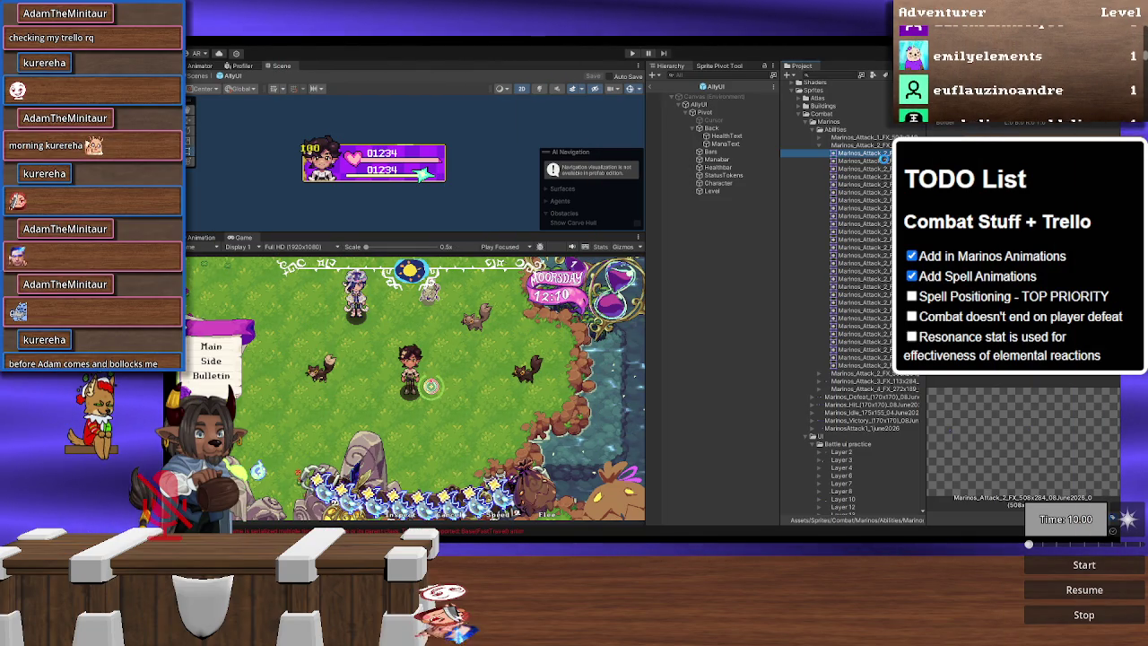
Step: Collapse Marinos_Attack_2_FX and move Marinos_Attack_2_Separate into the Abilities folder
{"action": "left_click", "coordinate": [819, 146]}
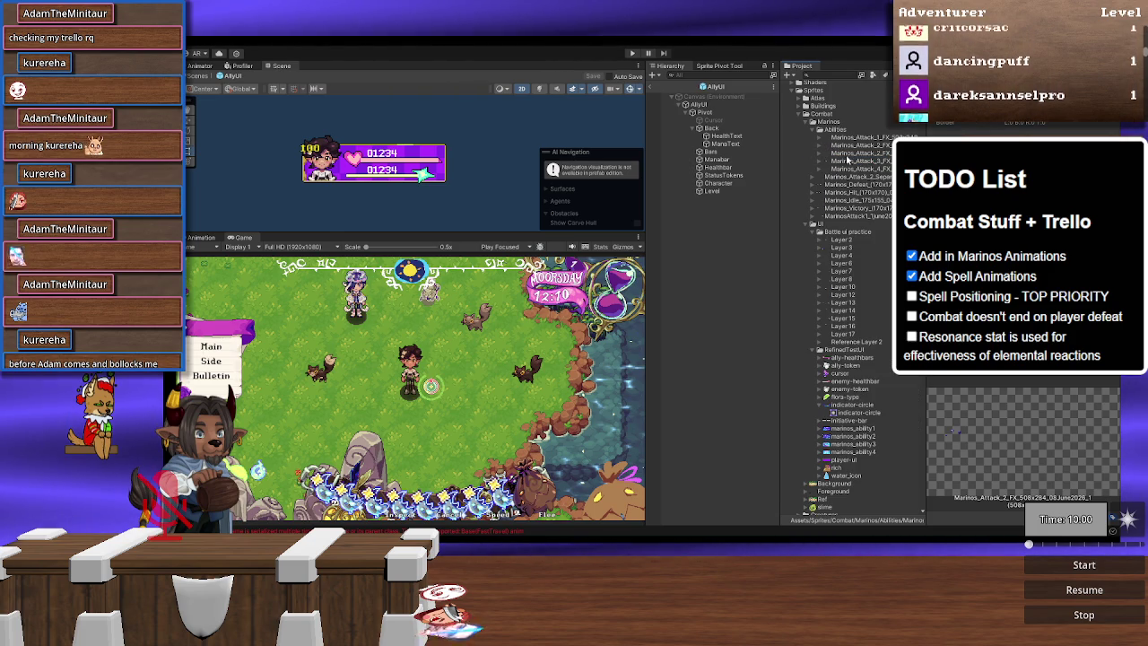
{"action": "left_click", "coordinate": [832, 178]}
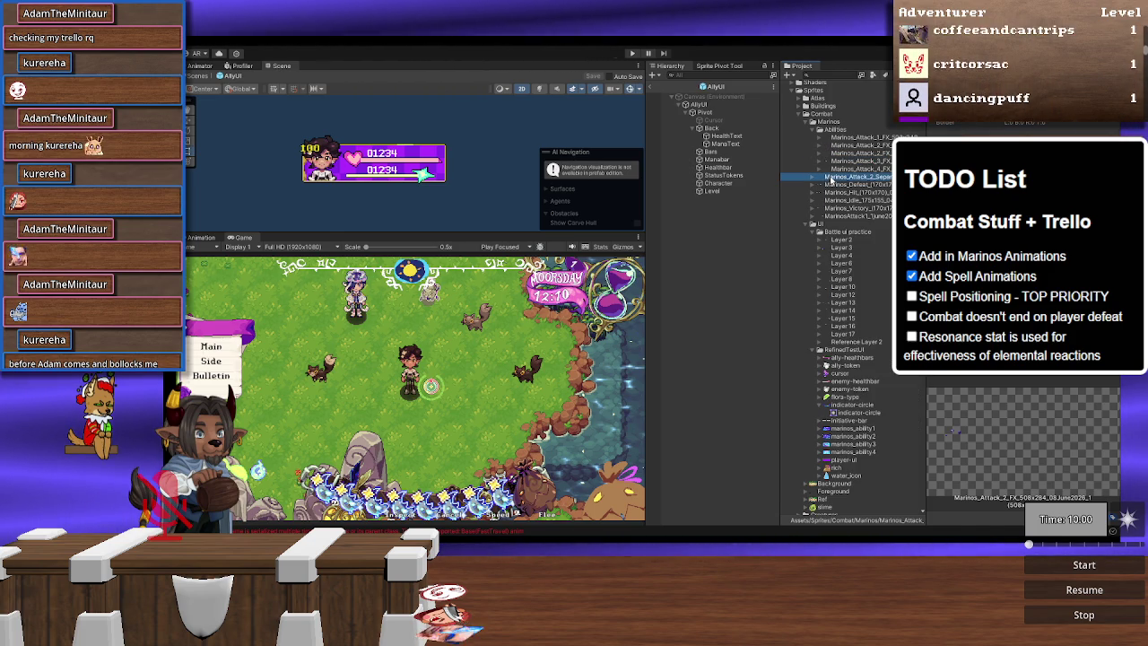
{"action": "left_click_drag", "start_coordinate": [836, 128], "coordinate": [842, 134]}
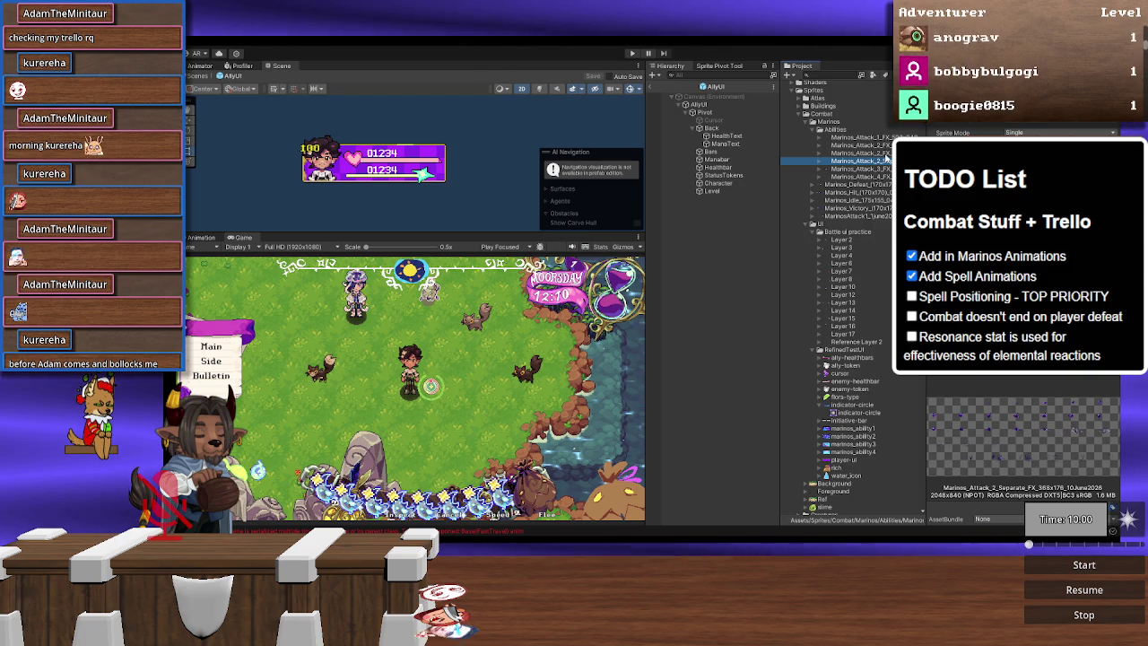
{"action": "key", "text": "Up"}
{"action": "key", "text": "Up"}
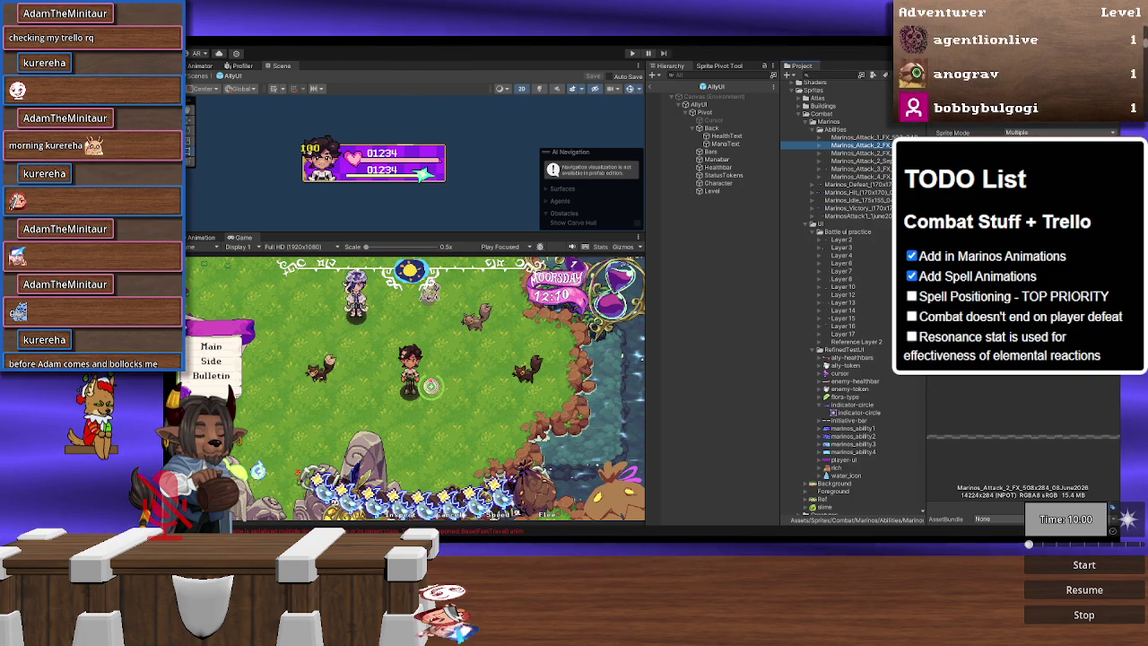
{"action": "left_click", "coordinate": [860, 161]}
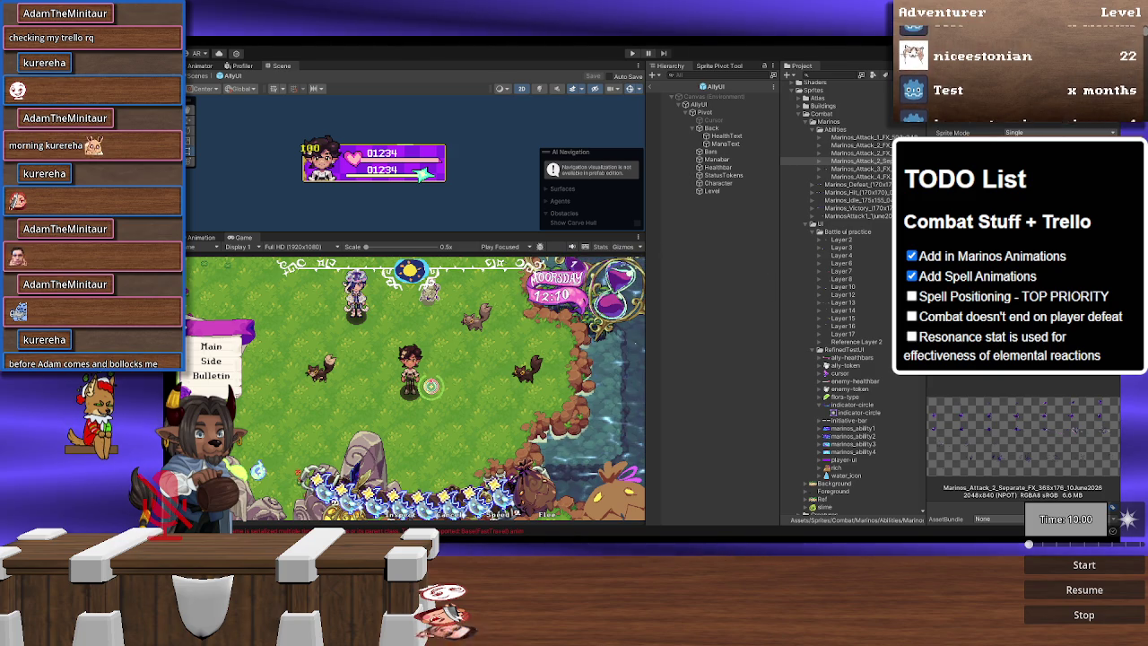
Step: Open Marinos_Attack_2_Separate in the Sprite Editor, then close it
{"action": "left_click", "coordinate": [1099, 202]}
{"action": "scroll", "coordinate": [419, 406], "scroll_direction": "up", "scroll_amount": 10}
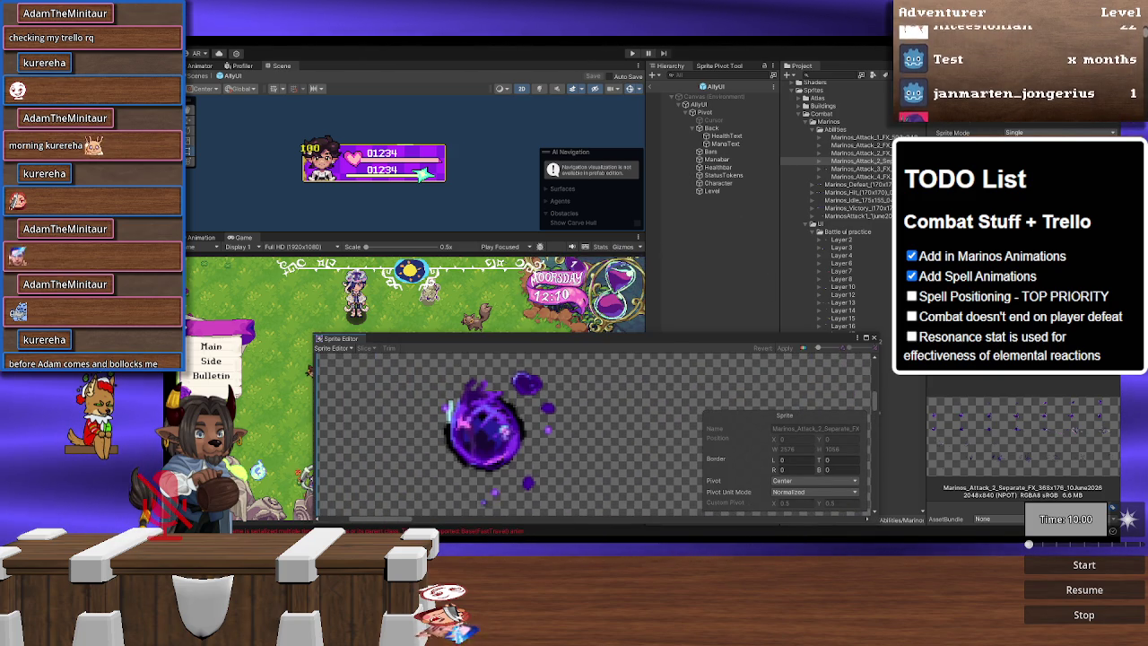
{"action": "left_click", "coordinate": [874, 338]}
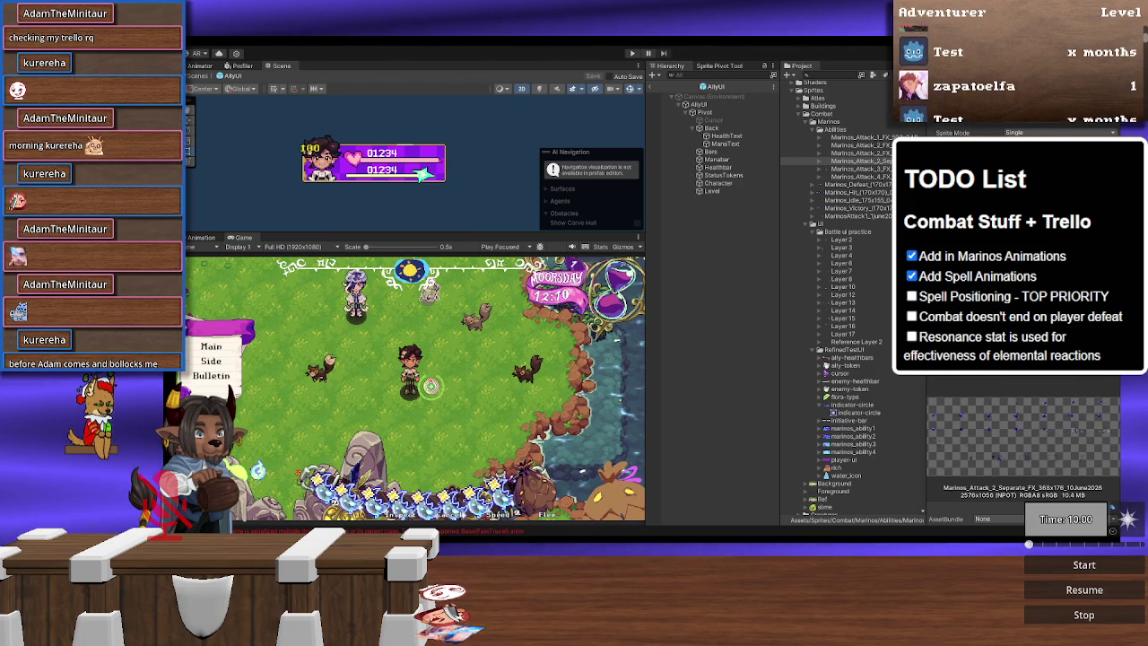
Step: Set Marinos_Attack_2_Separate's sprite mode to Multiple and reopen it in the Sprite Editor
{"action": "scroll", "coordinate": [476, 453], "scroll_direction": "up", "scroll_amount": 5}
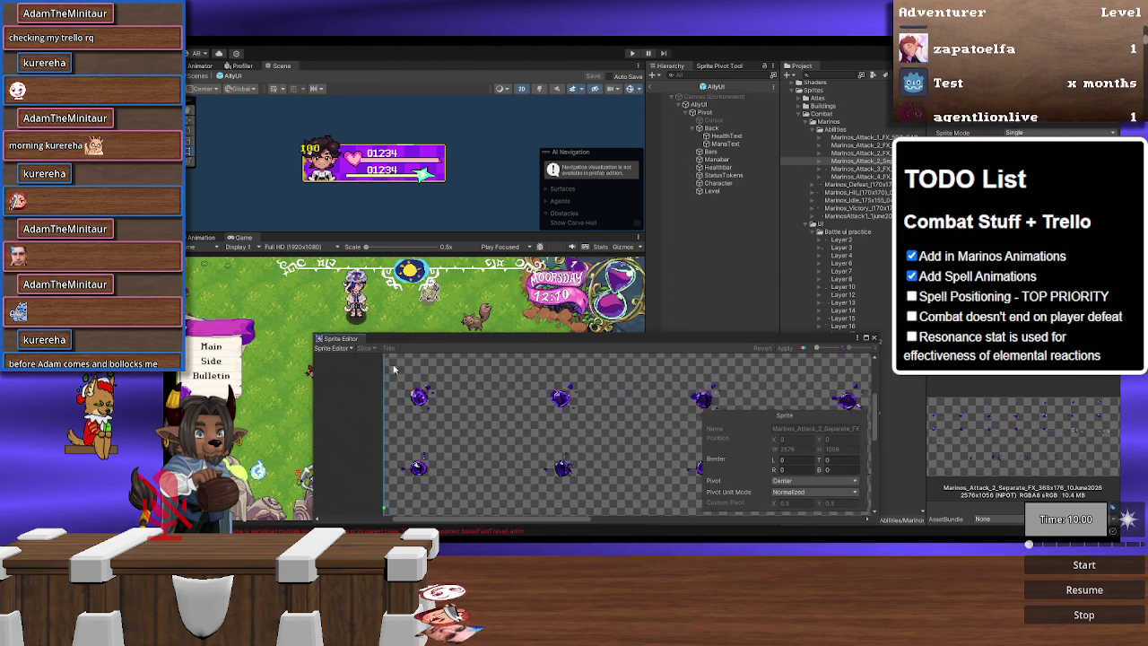
{"action": "scroll", "coordinate": [476, 453], "scroll_direction": "down", "scroll_amount": 6}
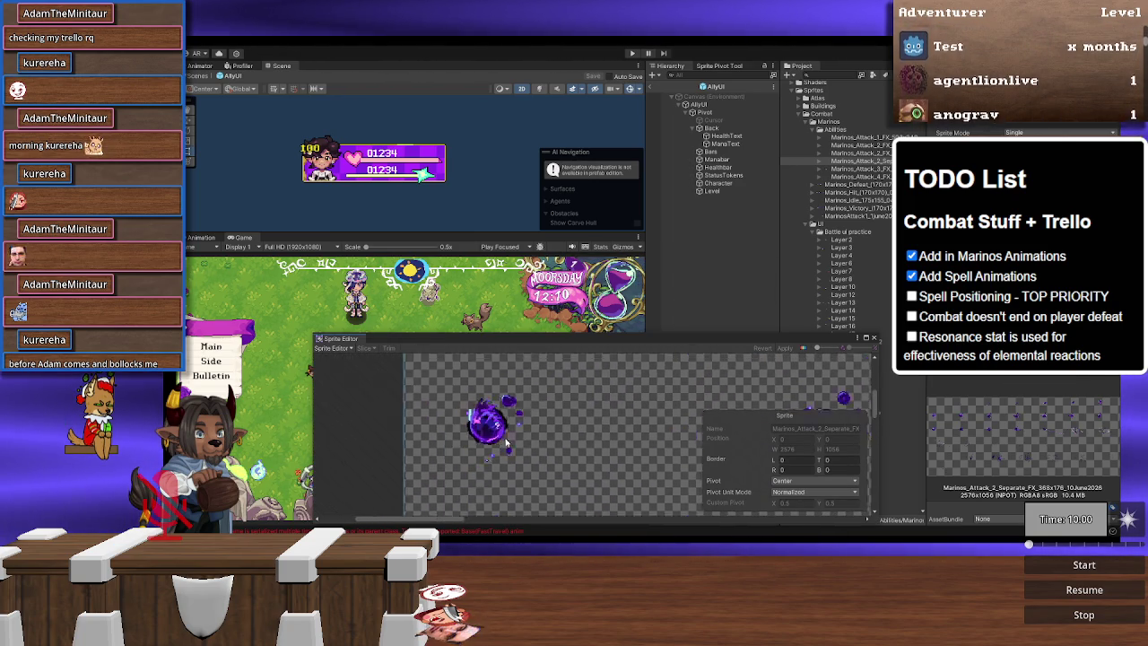
{"action": "scroll", "coordinate": [558, 408], "scroll_direction": "down", "scroll_amount": 2}
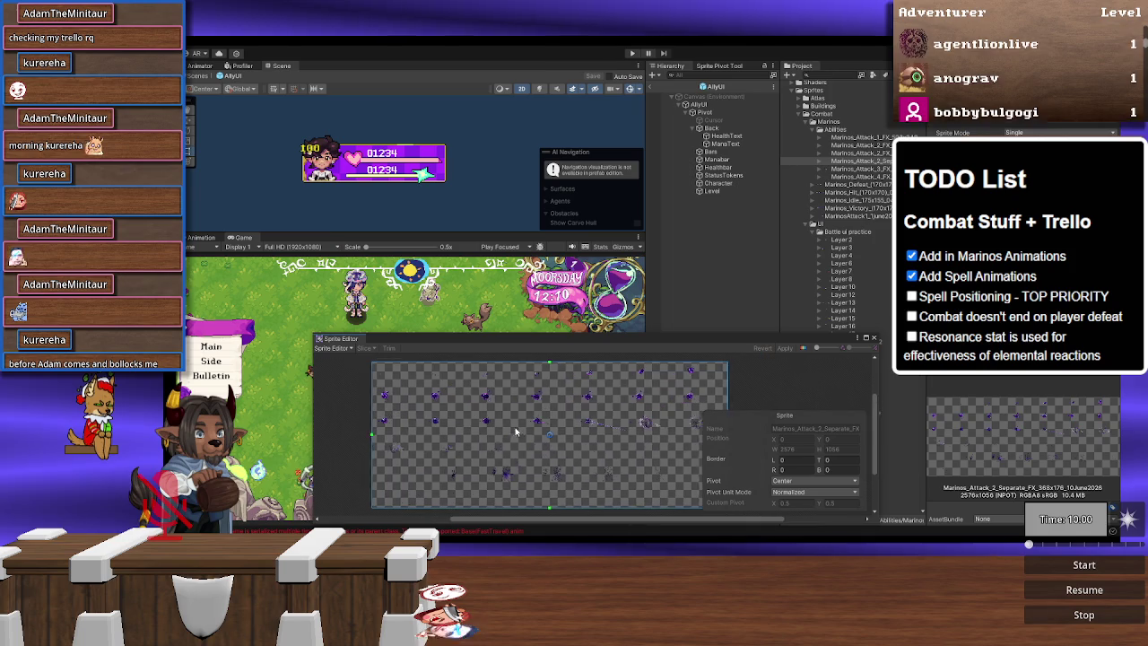
{"action": "left_click_drag", "start_coordinate": [791, 333], "coordinate": [789, 133]}
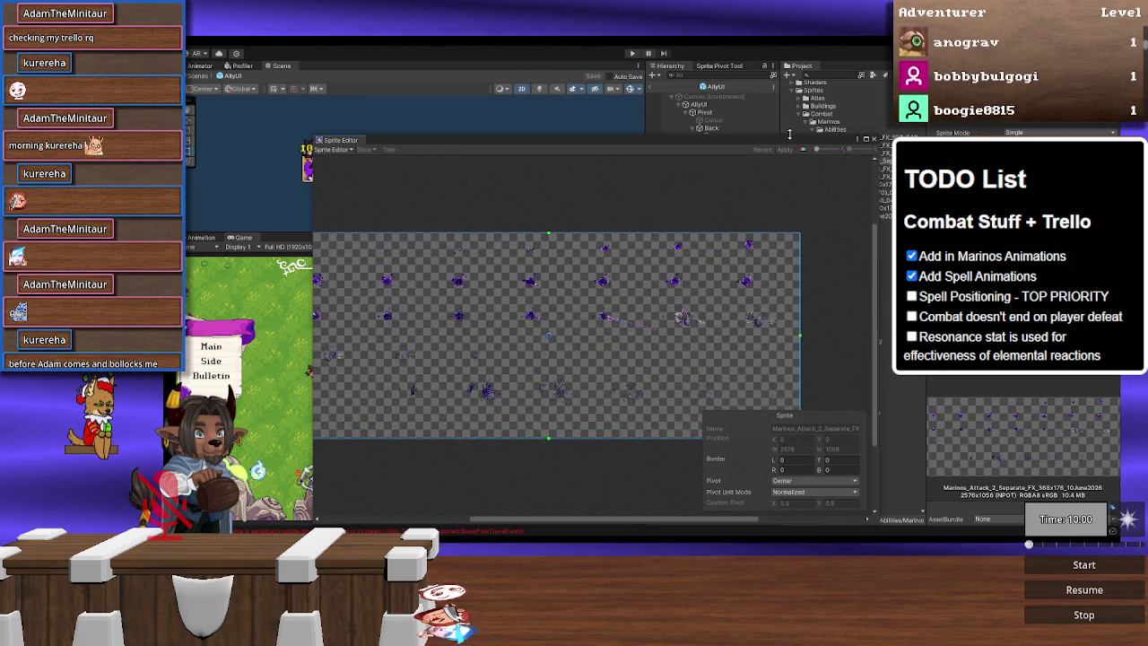
{"action": "left_click_drag", "start_coordinate": [461, 213], "coordinate": [538, 213]}
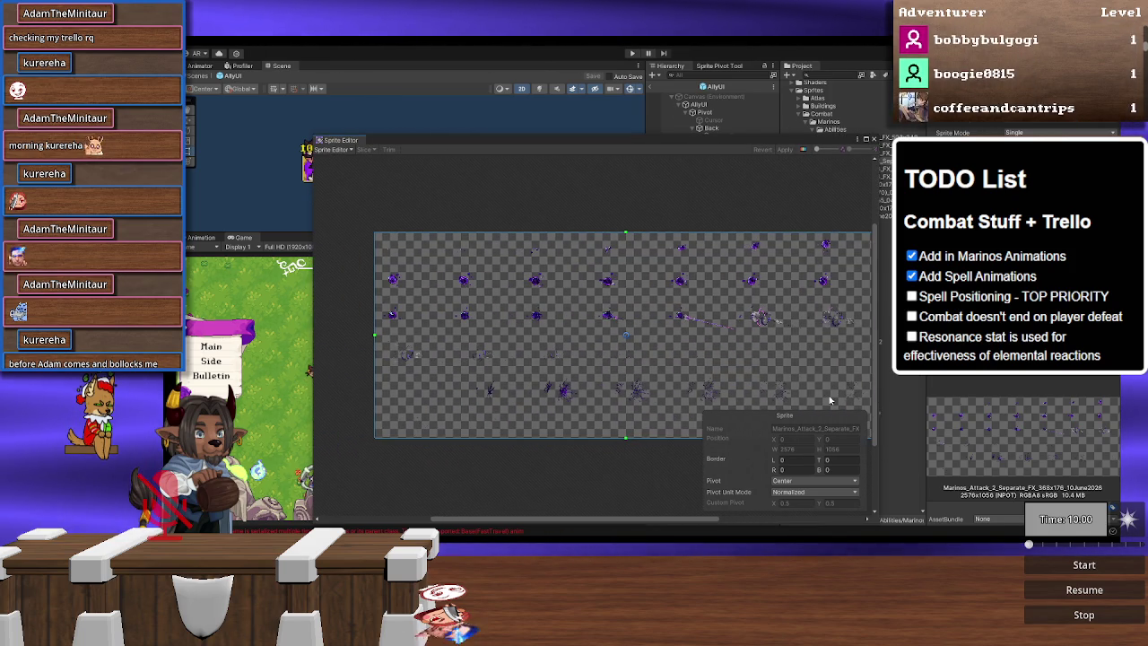
{"action": "left_click_drag", "start_coordinate": [644, 351], "coordinate": [635, 346]}
{"action": "left_click", "coordinate": [361, 150]}
{"action": "left_click", "coordinate": [352, 170]}
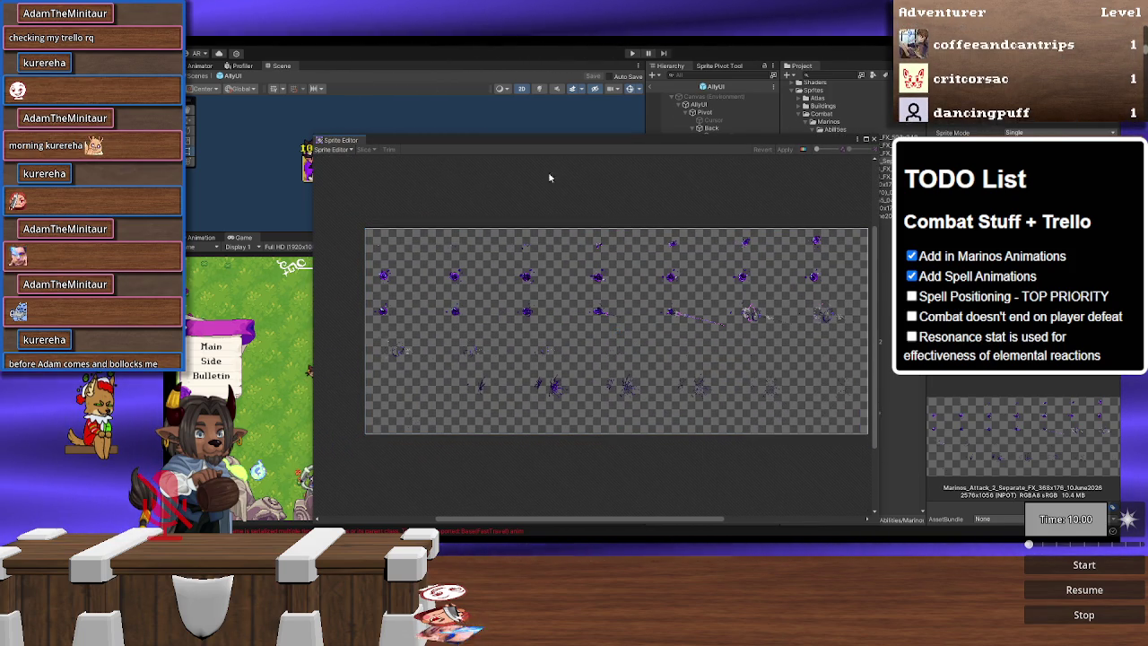
{"action": "left_click", "coordinate": [875, 141]}
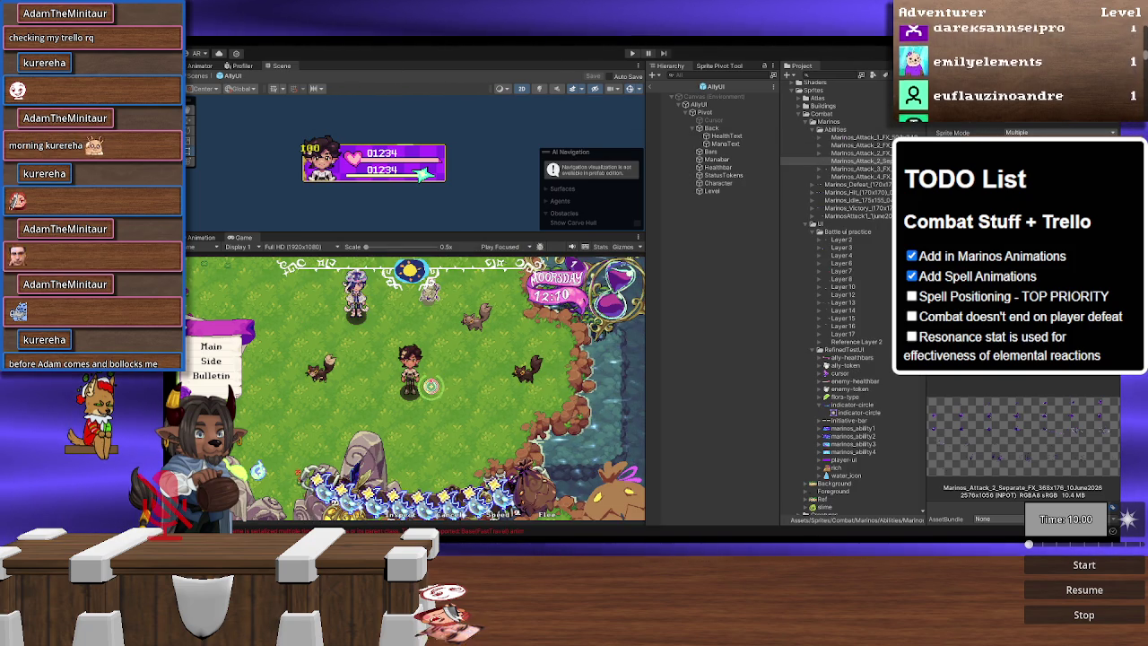
{"action": "left_click", "coordinate": [1095, 184]}
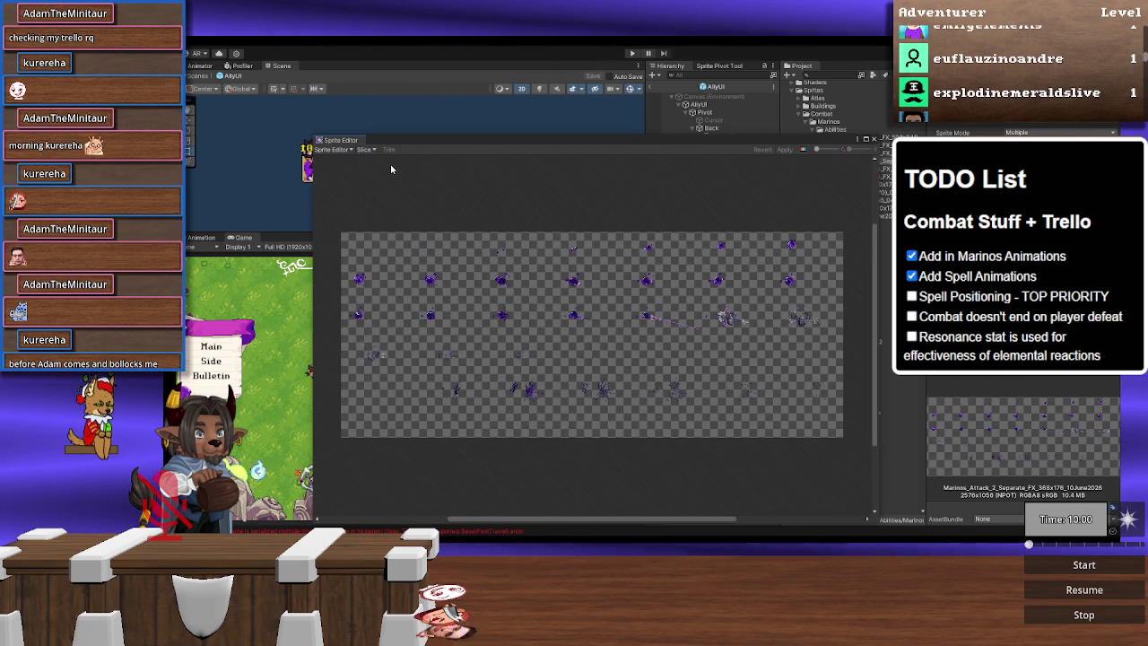
Step: Slice Marinos_Attack_2_Separate with Grid By Cell Size at 368 × 176 pixels and apply
{"action": "left_click", "coordinate": [365, 149]}
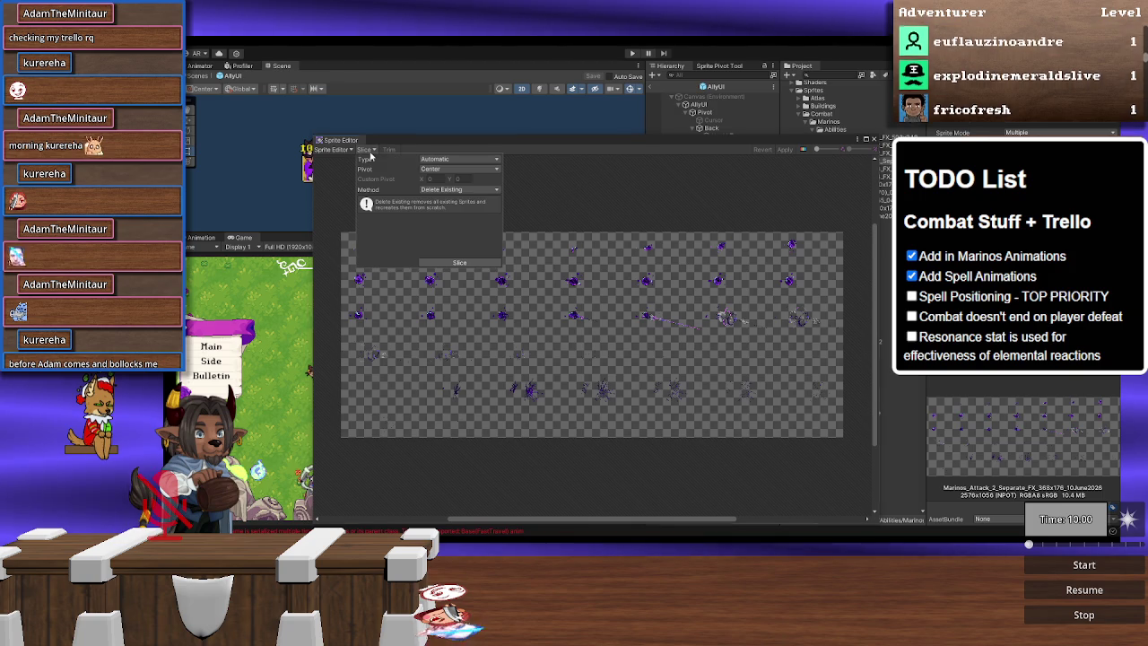
{"action": "left_click", "coordinate": [444, 158]}
{"action": "left_click", "coordinate": [455, 183]}
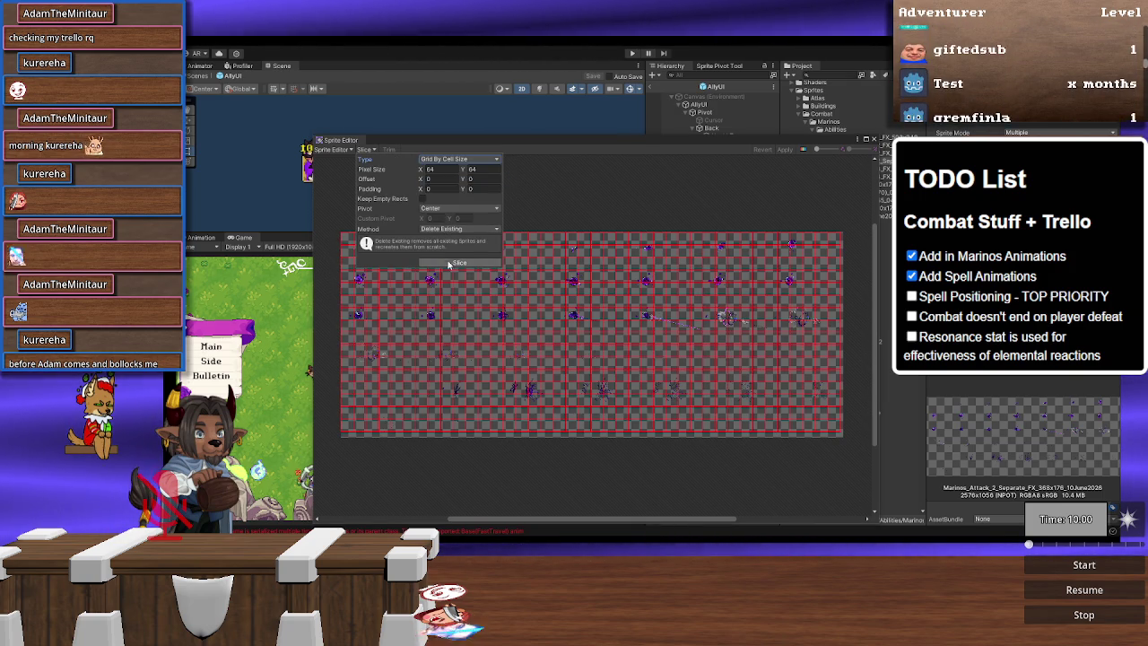
{"action": "left_click", "coordinate": [434, 169]}
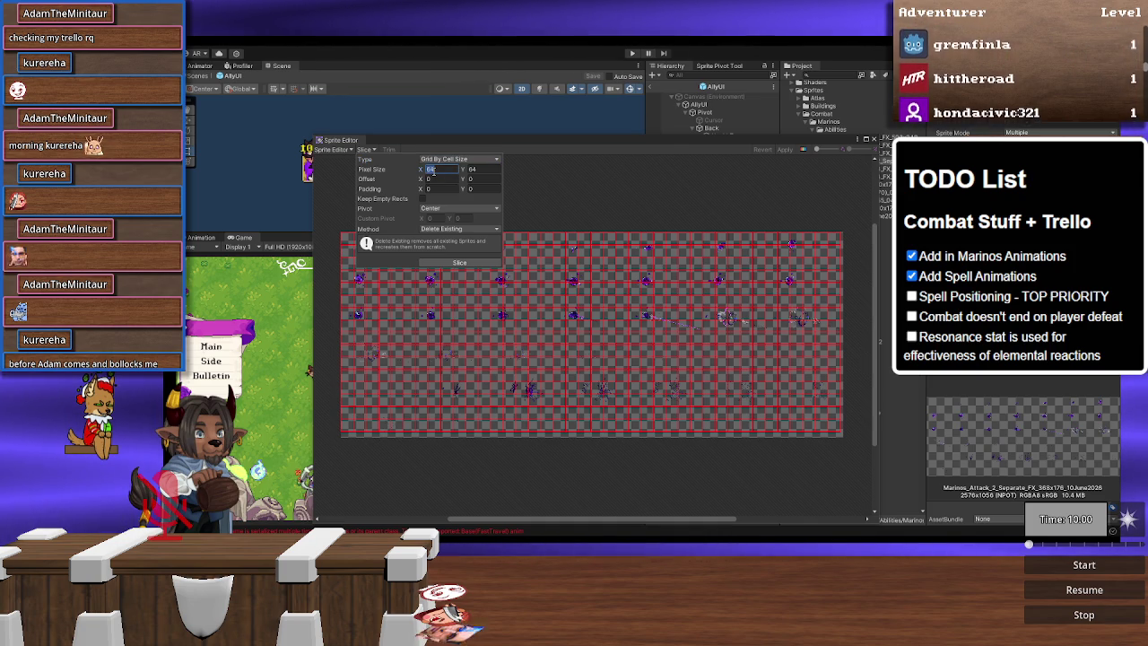
{"action": "type", "text": "368"}
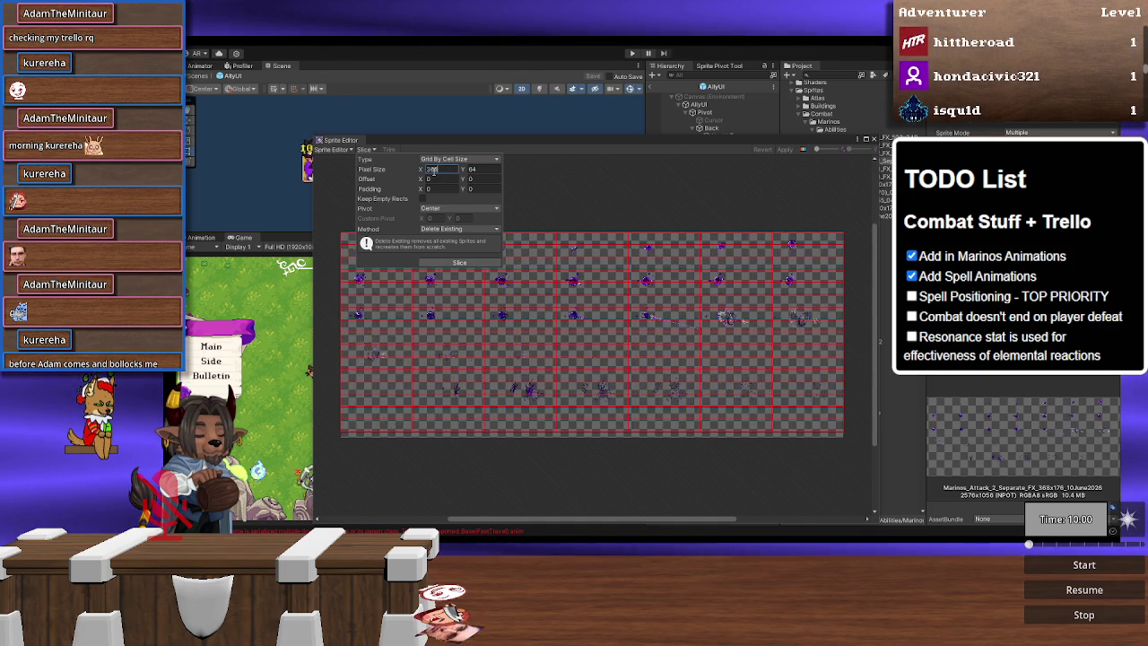
{"action": "key", "text": "Tab"}
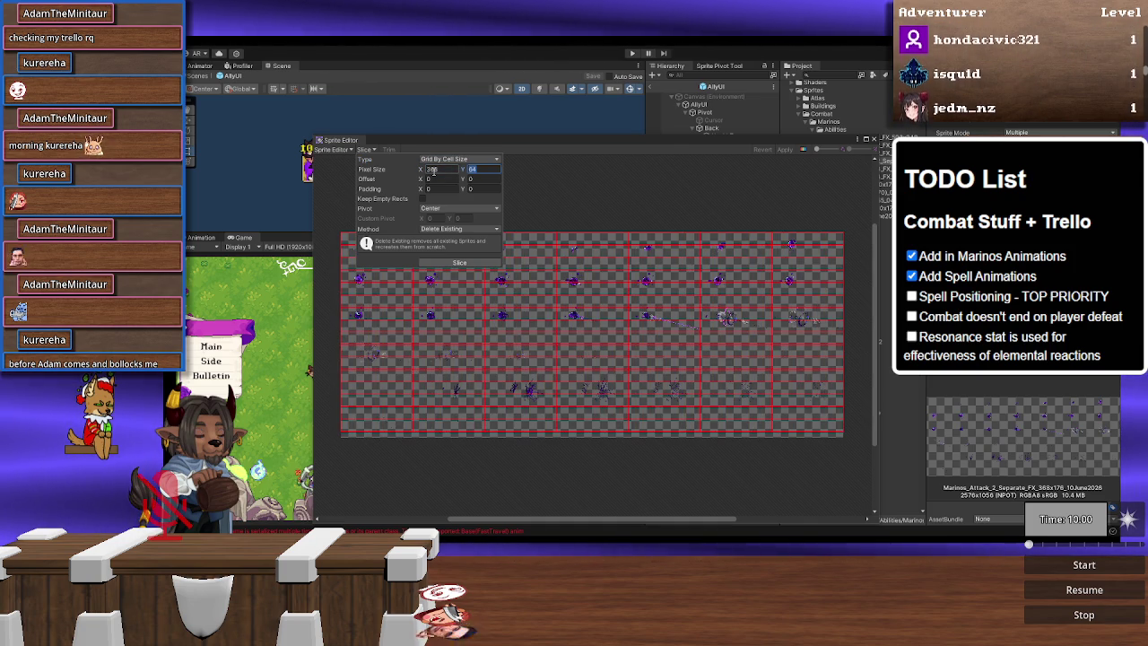
{"action": "type", "text": "176"}
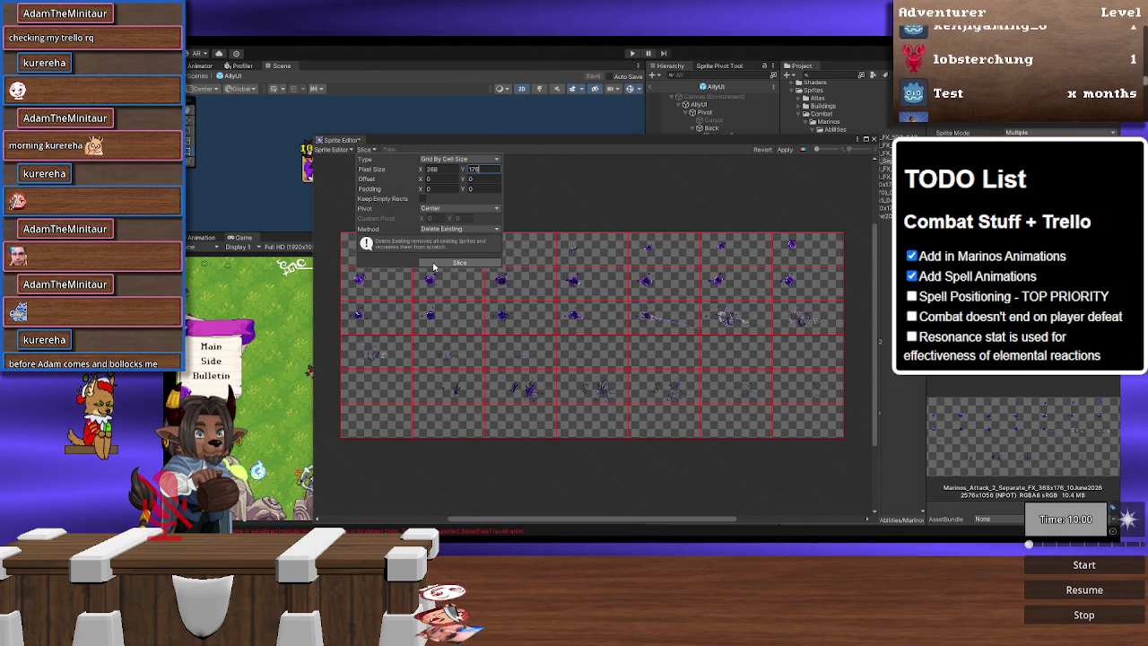
{"action": "left_click", "coordinate": [434, 267]}
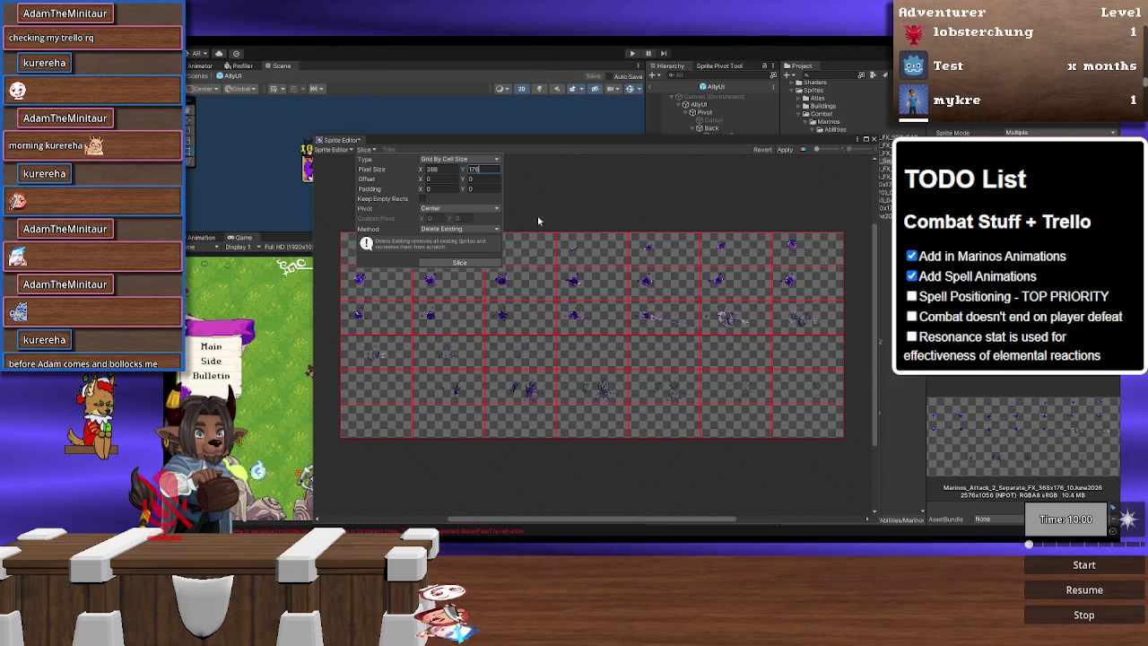
{"action": "left_click", "coordinate": [784, 150]}
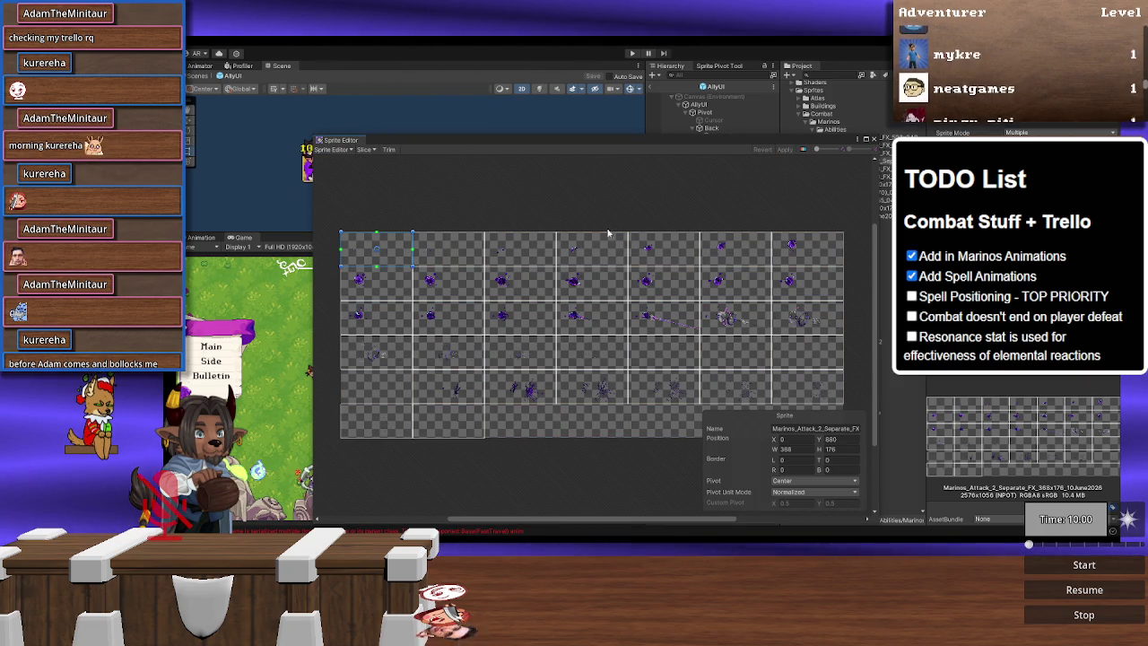
Step: Look over the sliced 368 × 176 frames, then close the Sprite Editor
{"action": "mouse_move", "coordinate": [525, 373]}
{"action": "left_mouse_down"}
{"action": "mouse_move", "coordinate": [507, 347]}
{"action": "mouse_move", "coordinate": [500, 385]}
{"action": "mouse_move", "coordinate": [556, 408]}
{"action": "left_mouse_up"}
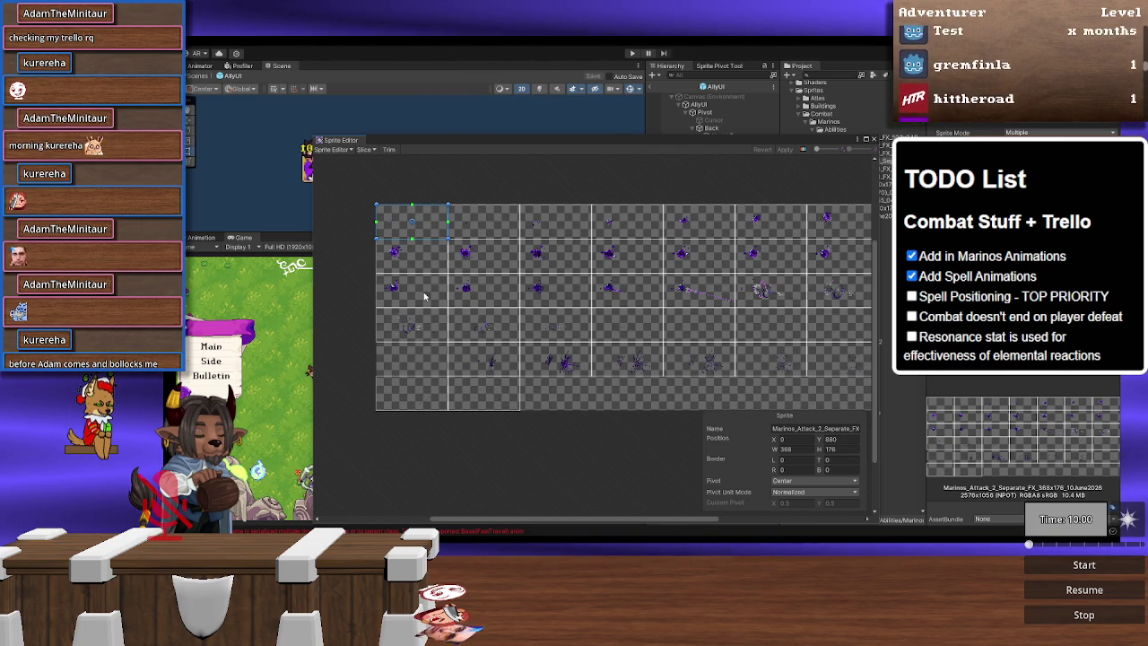
{"action": "scroll", "coordinate": [388, 230], "scroll_direction": "up", "scroll_amount": 5}
{"action": "scroll", "coordinate": [389, 230], "scroll_direction": "down", "scroll_amount": 5}
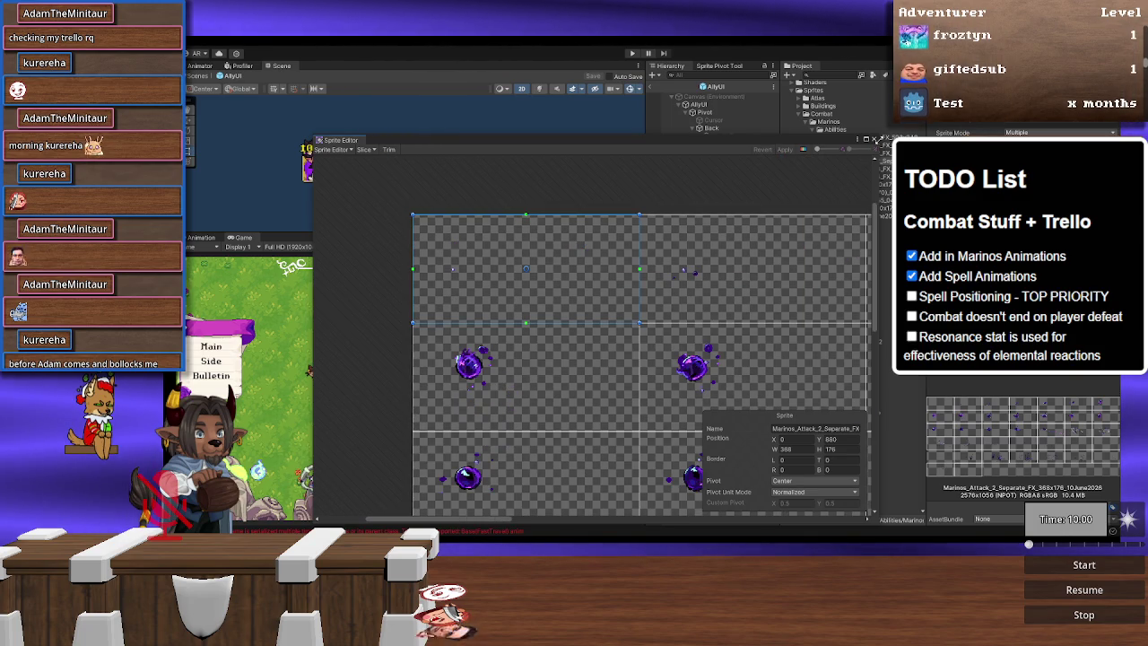
{"action": "mouse_move", "coordinate": [569, 285]}
{"action": "left_mouse_down"}
{"action": "mouse_move", "coordinate": [339, 227]}
{"action": "mouse_move", "coordinate": [402, 227]}
{"action": "left_mouse_up"}
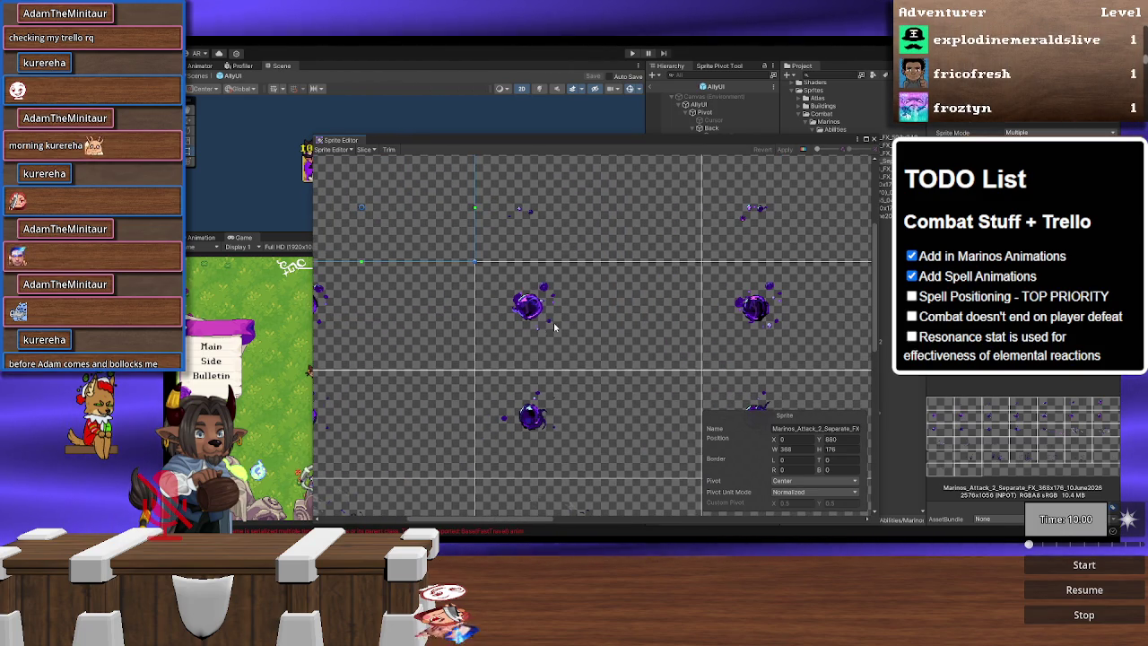
{"action": "left_click", "coordinate": [873, 139]}
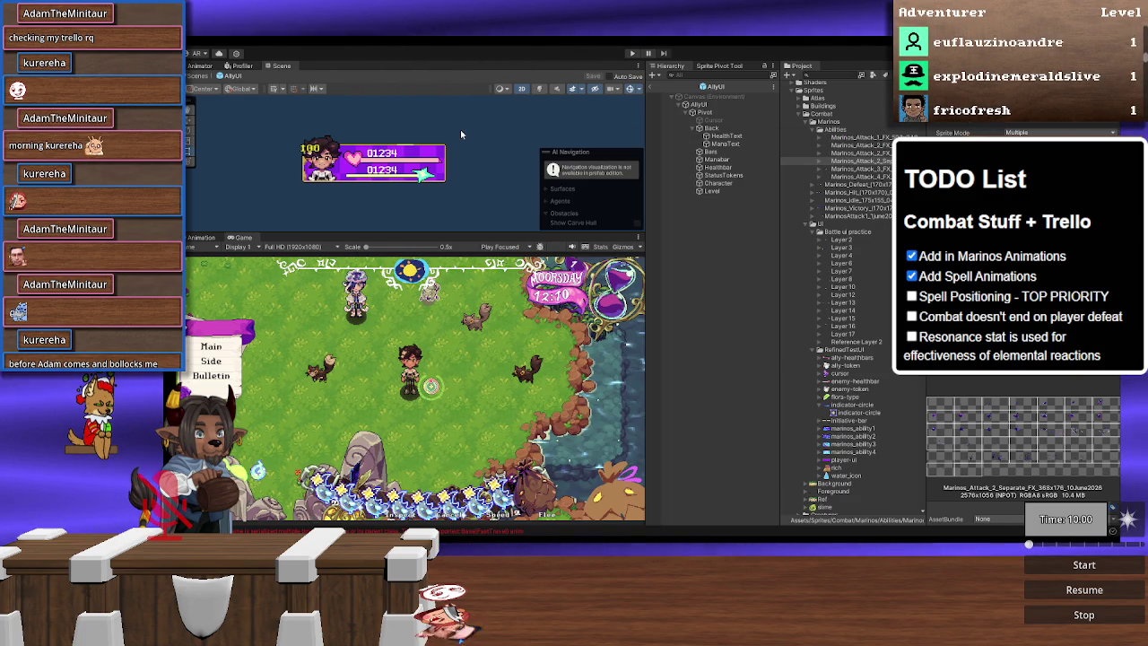
{"action": "scroll", "coordinate": [834, 293], "scroll_direction": "up", "scroll_amount": 5}
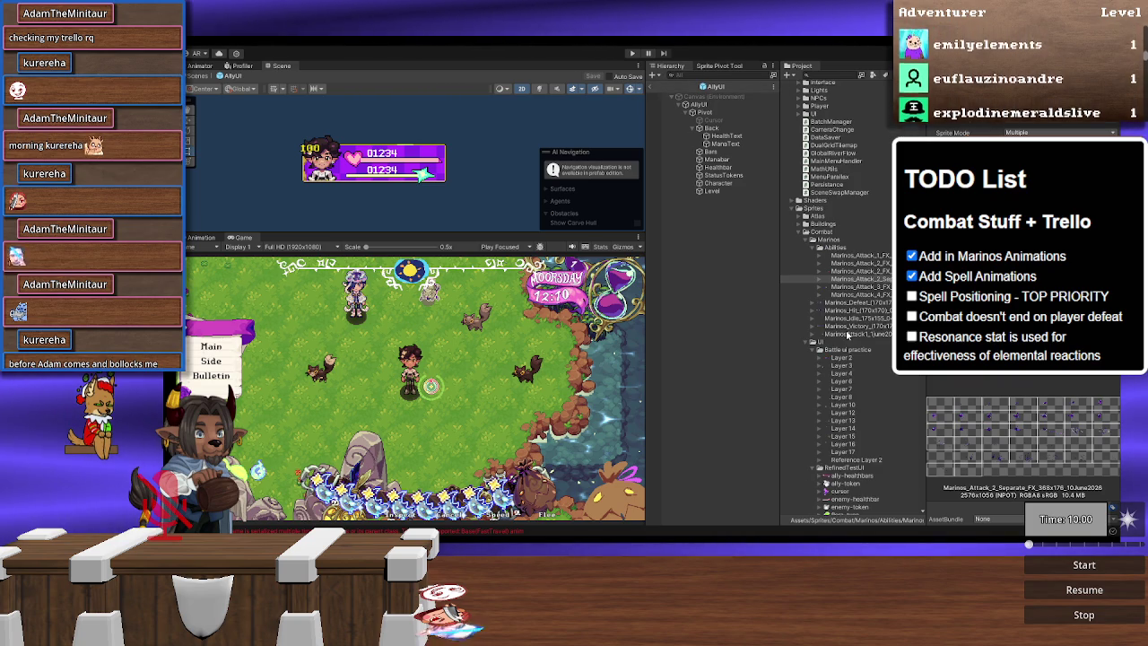
{"action": "scroll", "coordinate": [870, 199], "scroll_direction": "up", "scroll_amount": 15}
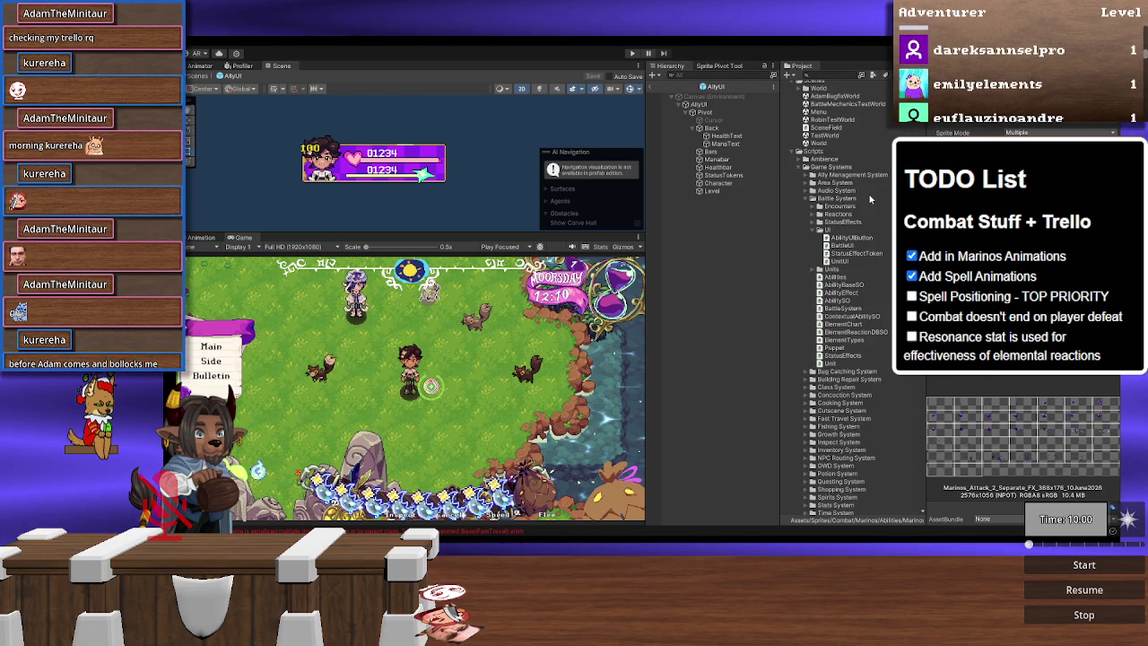
{"action": "scroll", "coordinate": [845, 350], "scroll_direction": "down", "scroll_amount": 15}
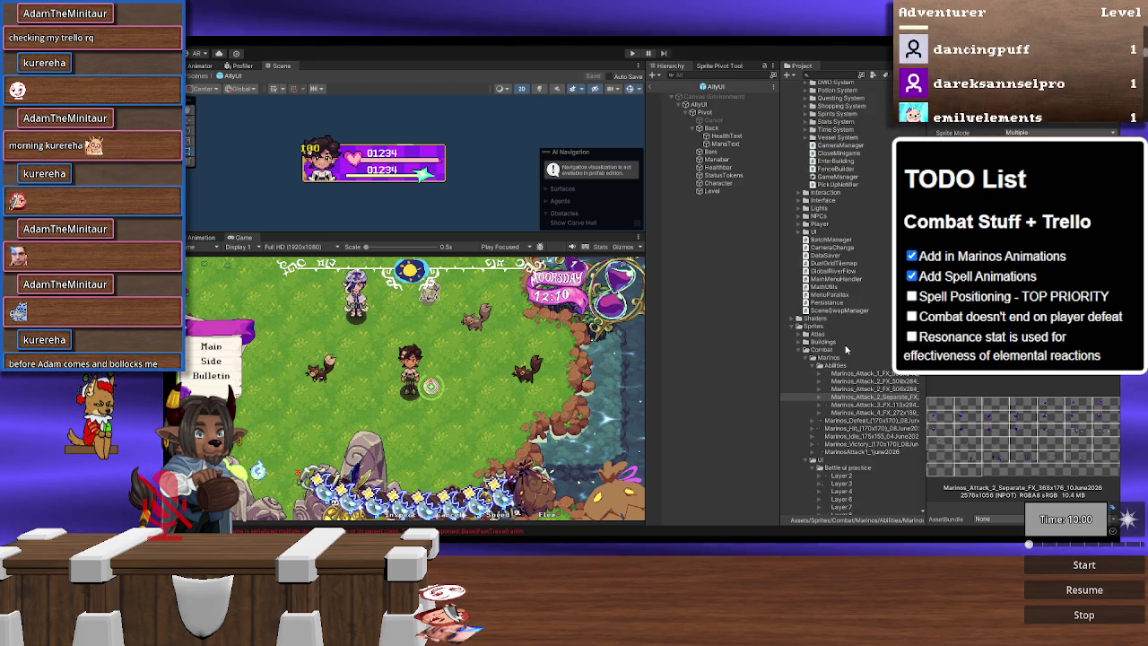
{"action": "scroll", "coordinate": [845, 276], "scroll_direction": "down", "scroll_amount": 10}
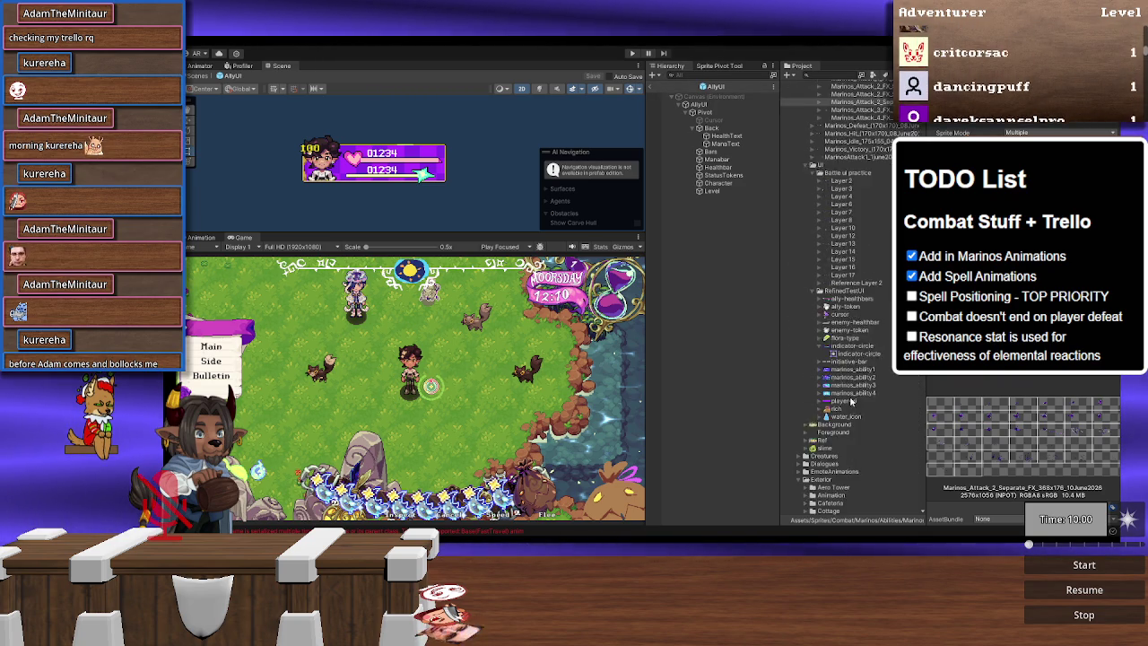
{"action": "scroll", "coordinate": [850, 281], "scroll_direction": "up", "scroll_amount": 20}
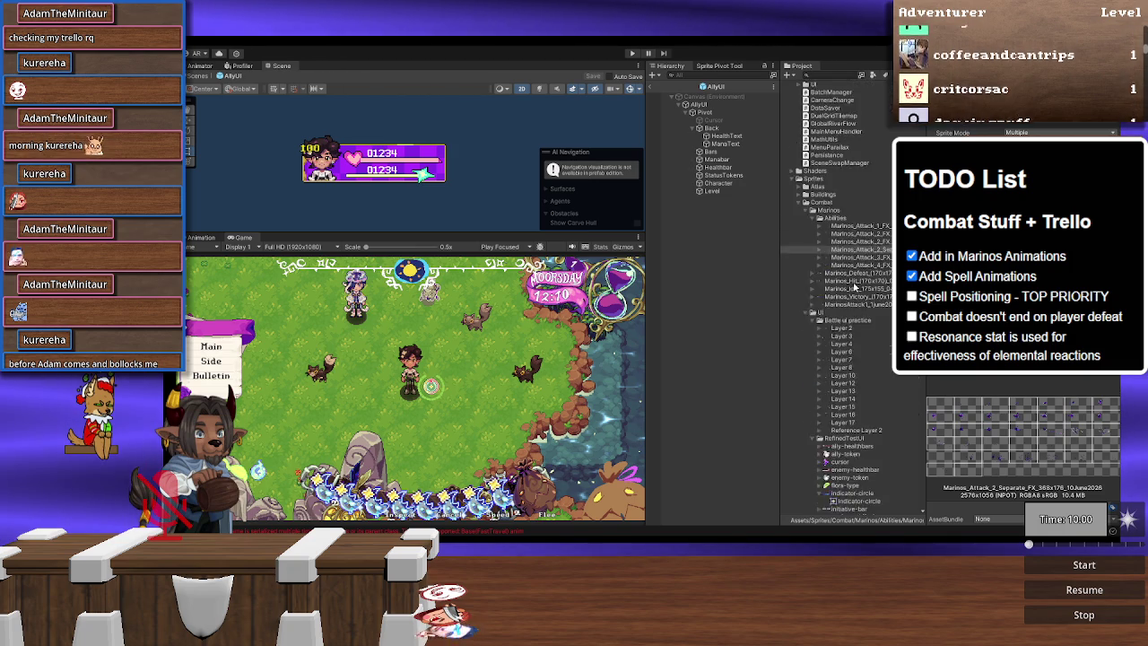
{"action": "scroll", "coordinate": [854, 287], "scroll_direction": "up", "scroll_amount": 5}
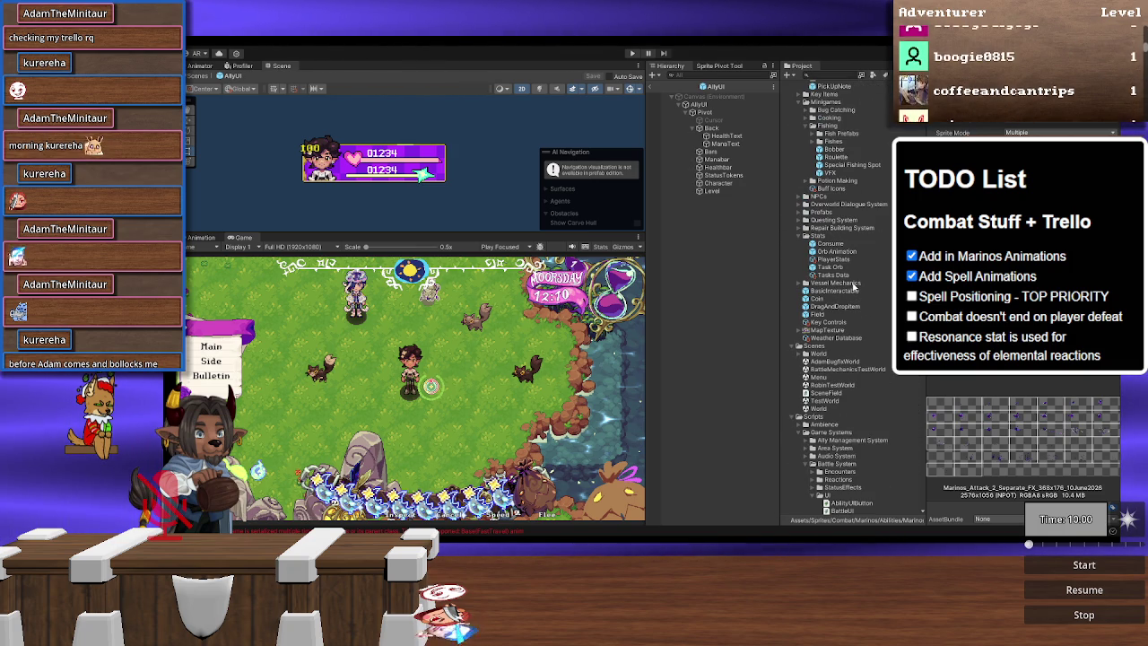
{"action": "scroll", "coordinate": [854, 287], "scroll_direction": "up", "scroll_amount": 8}
{"action": "scroll", "coordinate": [854, 287], "scroll_direction": "up", "scroll_amount": 8}
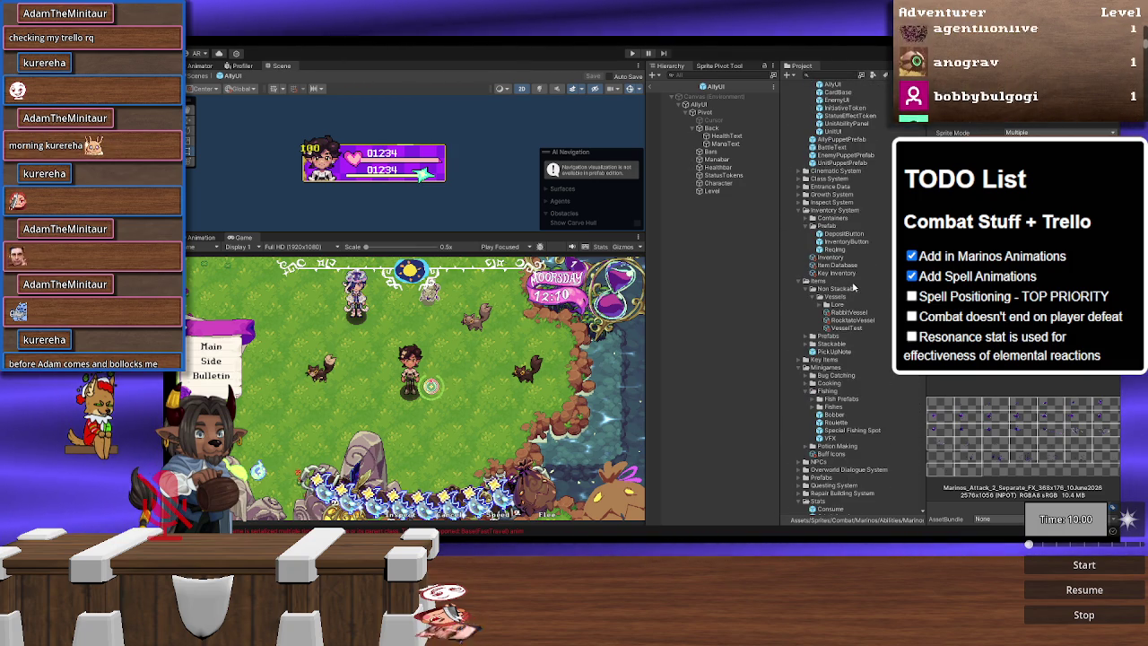
{"action": "scroll", "coordinate": [854, 287], "scroll_direction": "up", "scroll_amount": 3}
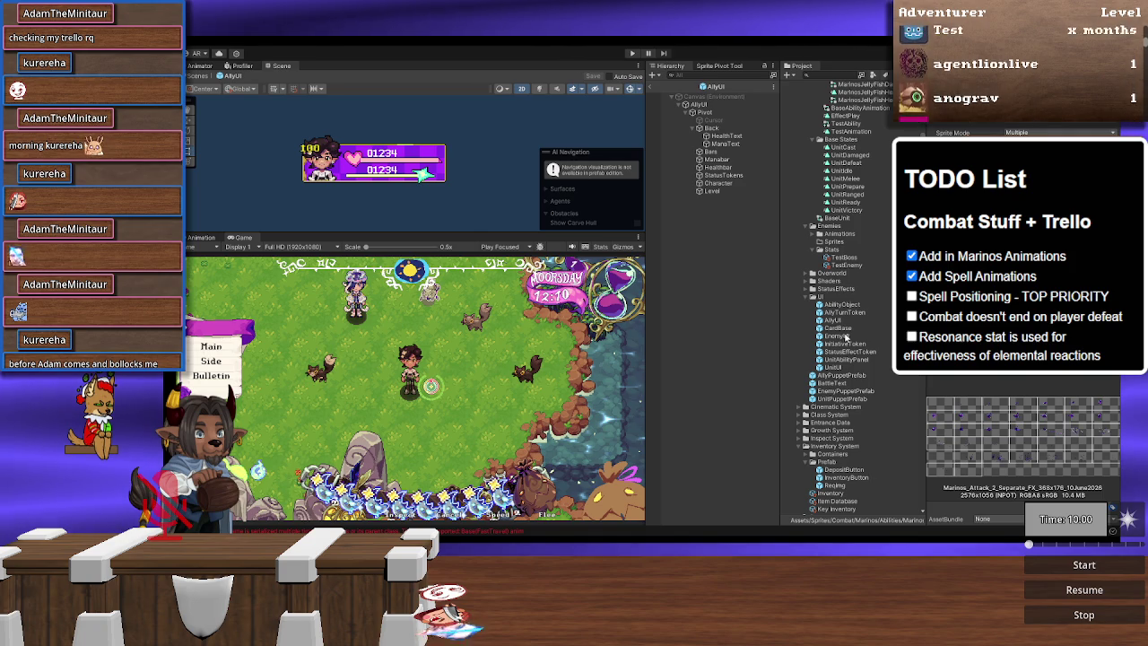
Step: Open AllyPuppetPrefab for editing and select its Puppet object
{"action": "double_click", "coordinate": [843, 376]}
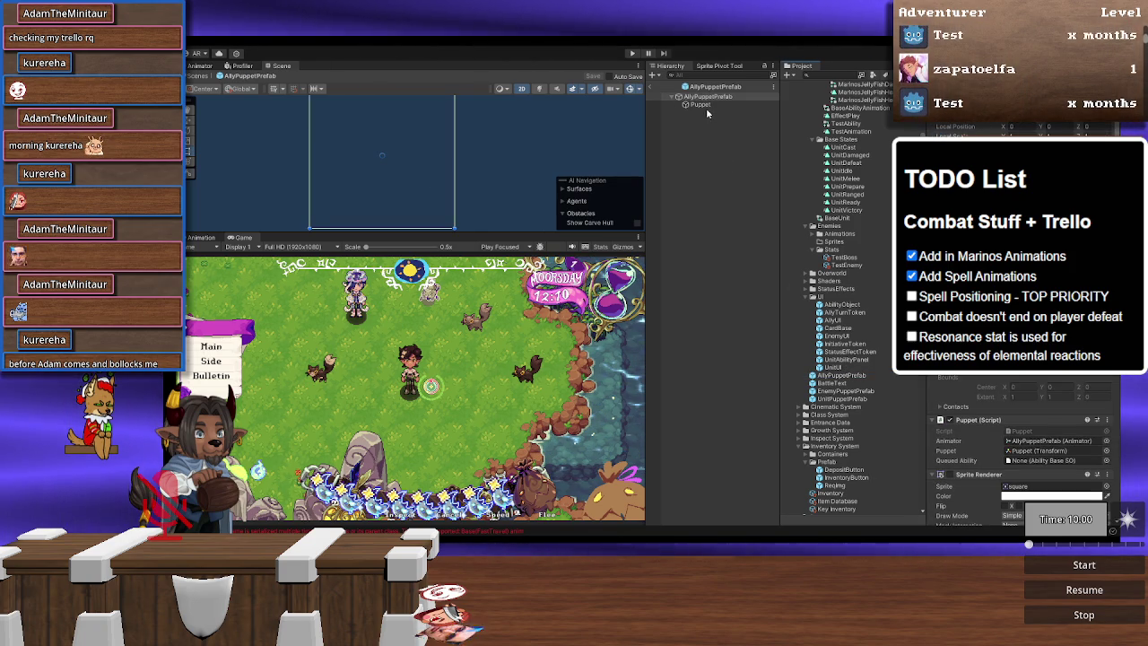
{"action": "left_click", "coordinate": [706, 106]}
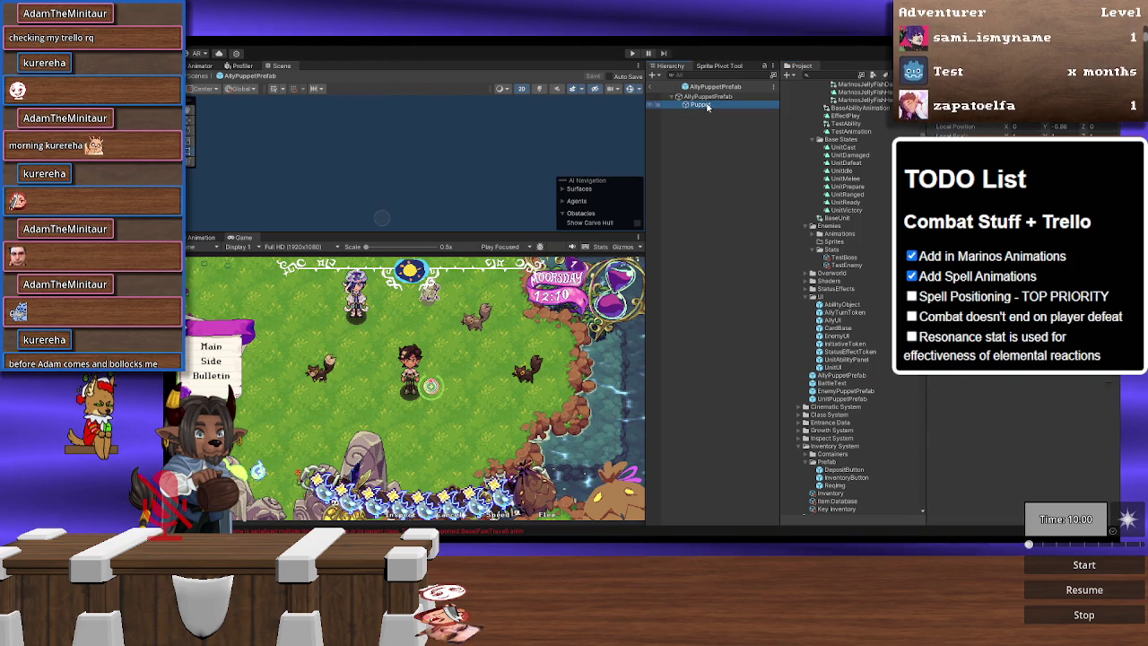
{"action": "left_click", "coordinate": [737, 97]}
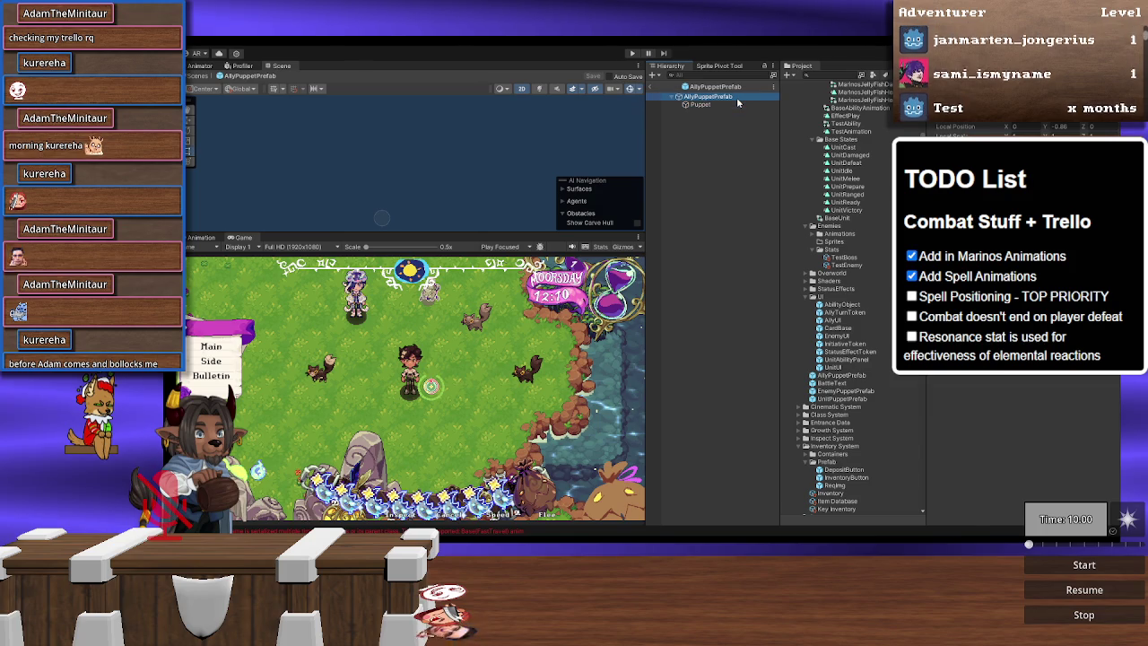
{"action": "left_click", "coordinate": [737, 105]}
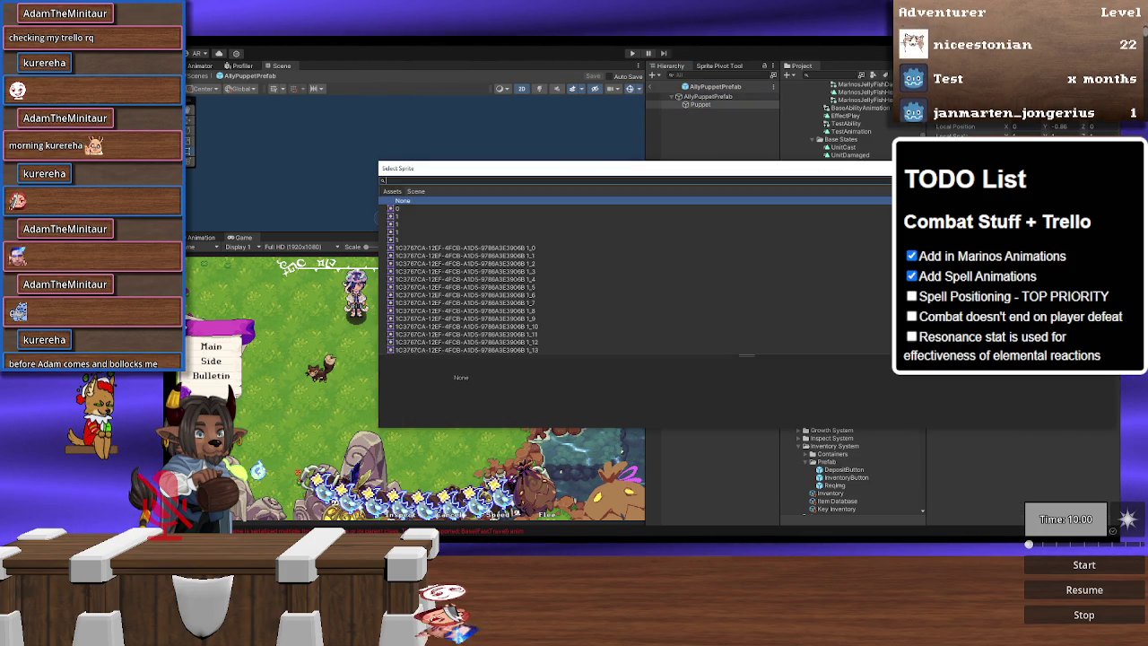
Step: Give the Puppet the Marinos idle sprite found by searching 'marinos_id' in the picker
{"action": "type", "text": "marinos"}
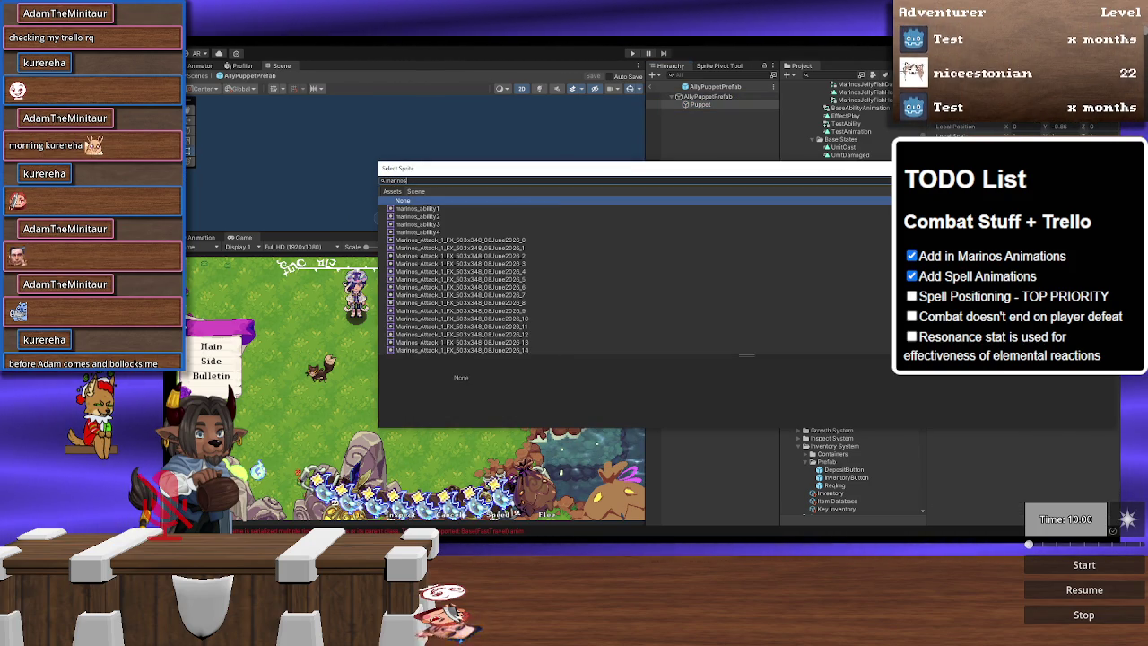
{"action": "type", "text": "_id"}
{"action": "key", "text": "Down"}
{"action": "key", "text": "Return"}
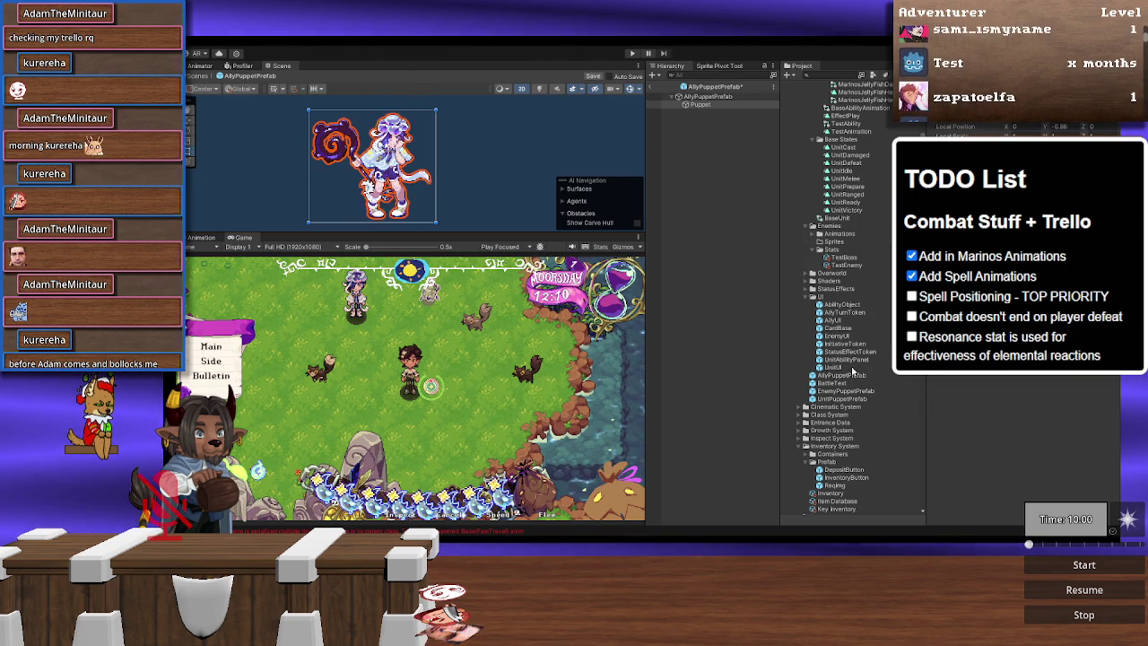
{"action": "scroll", "coordinate": [852, 370], "scroll_direction": "down", "scroll_amount": 5}
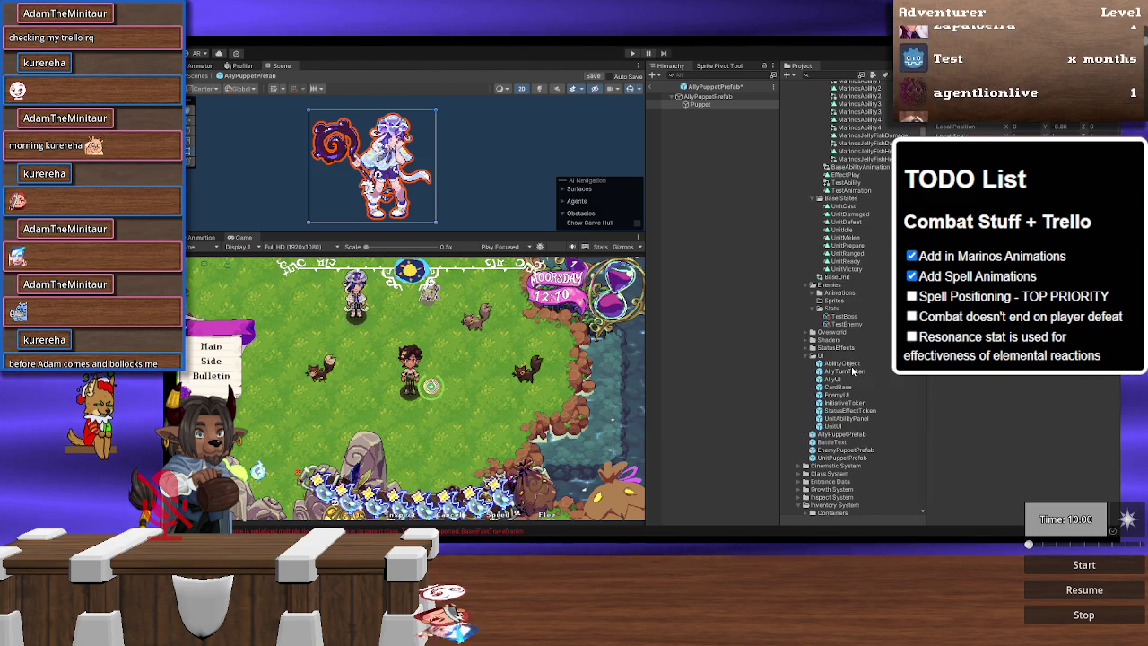
{"action": "scroll", "coordinate": [852, 370], "scroll_direction": "down", "scroll_amount": 5}
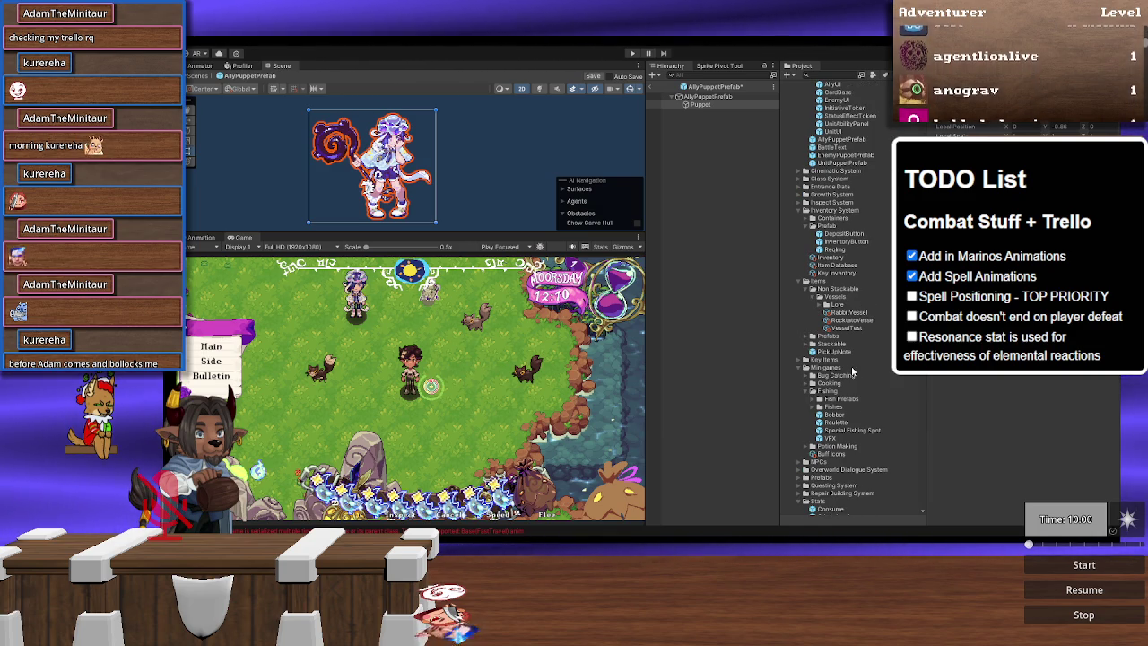
{"action": "scroll", "coordinate": [852, 371], "scroll_direction": "down", "scroll_amount": 5}
{"action": "scroll", "coordinate": [852, 369], "scroll_direction": "down", "scroll_amount": 20}
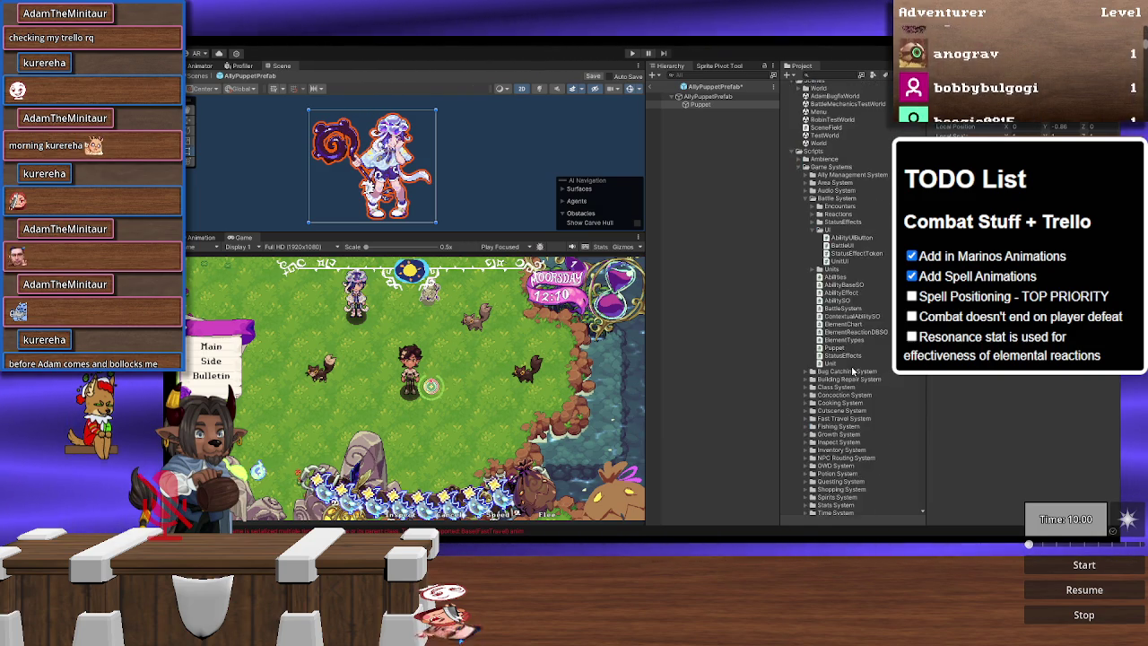
{"action": "scroll", "coordinate": [852, 370], "scroll_direction": "up", "scroll_amount": 2}
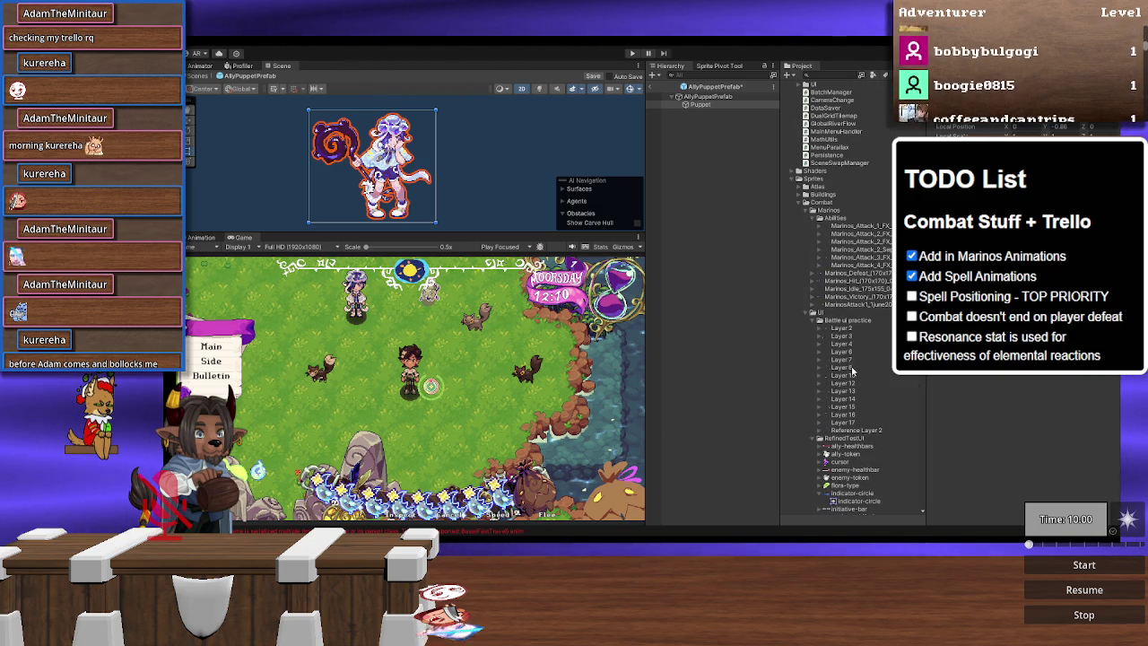
Step: Expand the Marinos_Attack_2_Separate sheet and step up and down through its frames to preview them
{"action": "left_click", "coordinate": [821, 251]}
{"action": "left_click", "coordinate": [847, 258]}
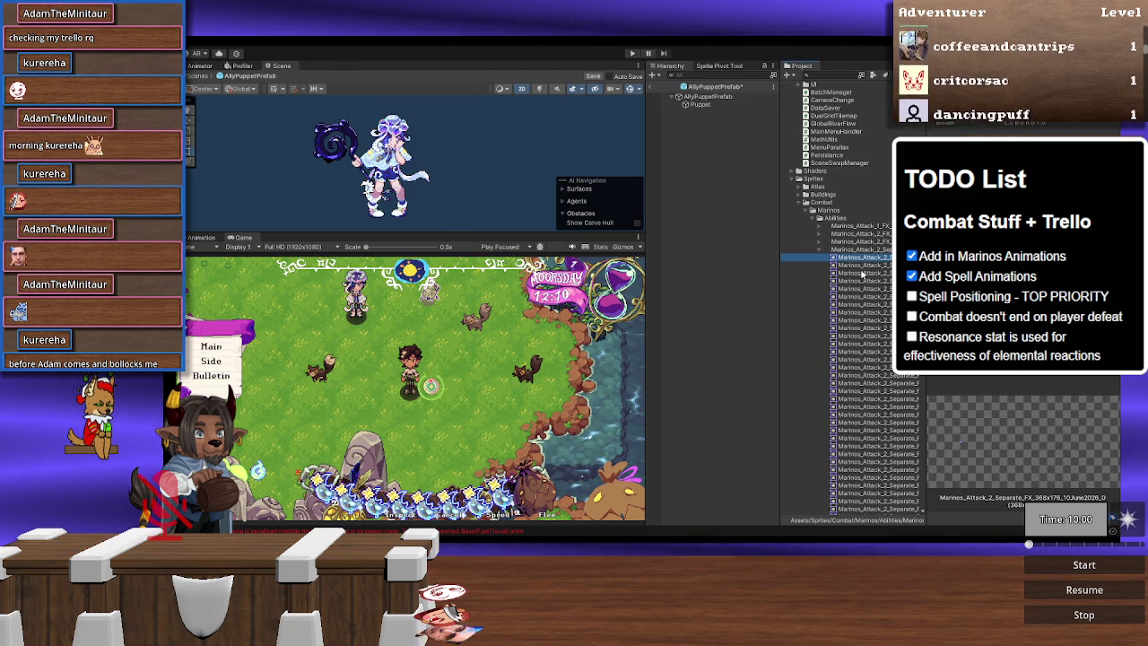
{"action": "key", "text": "Down"}
{"action": "key", "text": "Down"}
{"action": "key", "text": "Down"}
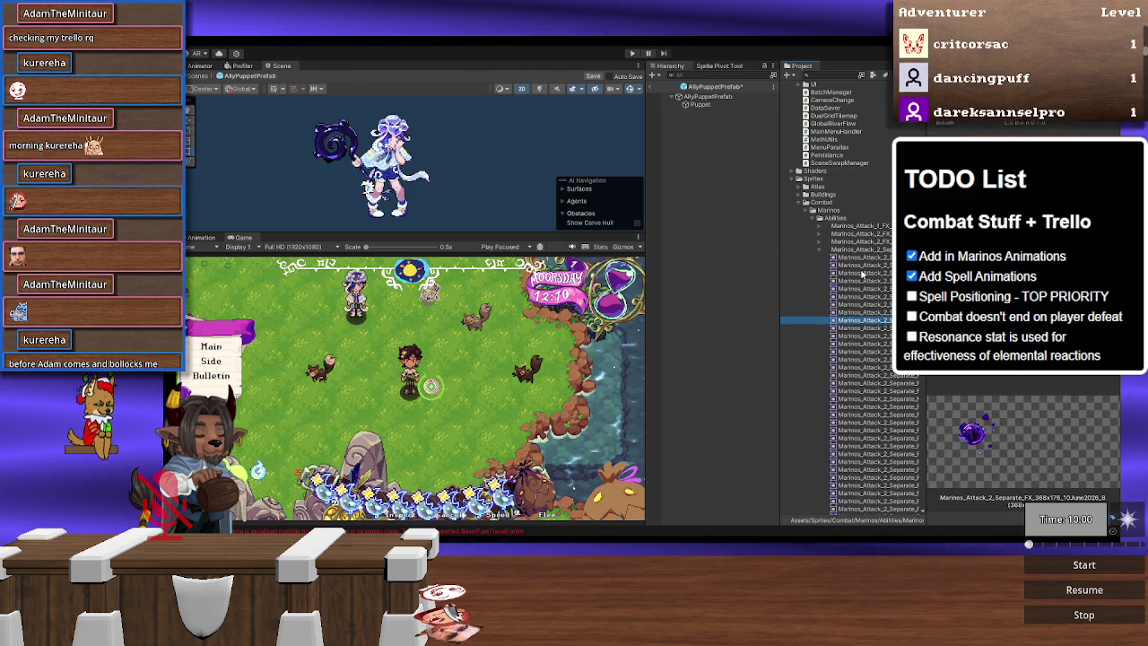
{"action": "key", "text": "Down"}
{"action": "key", "text": "Down"}
{"action": "key", "text": "Down"}
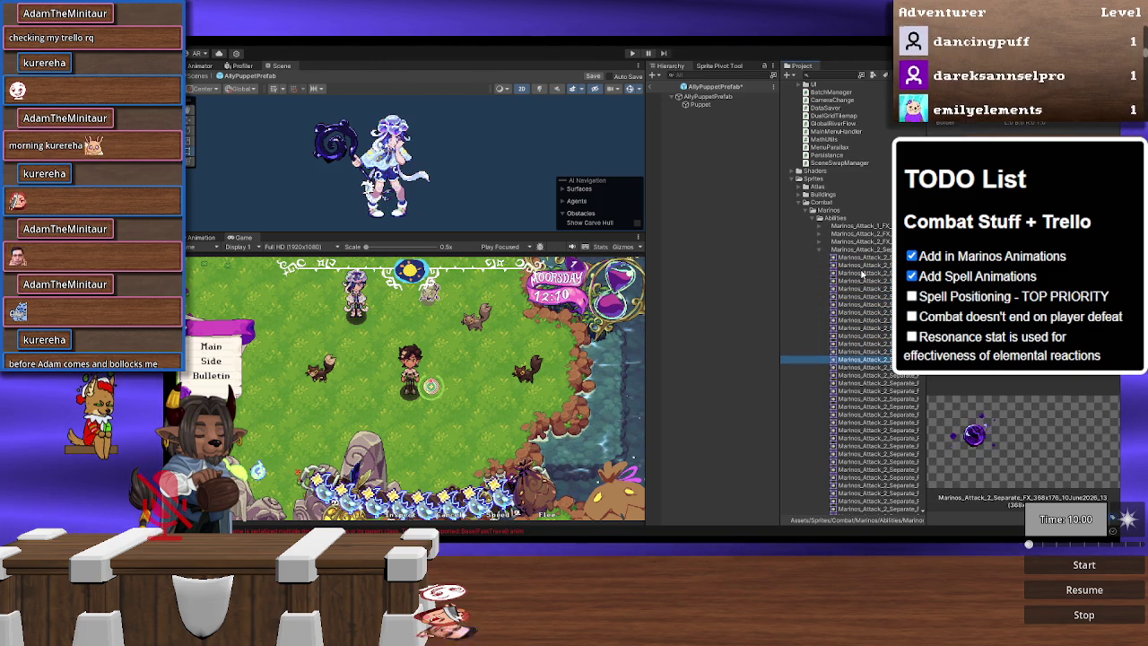
{"action": "key", "text": "Down"}
{"action": "key", "text": "Up"}
{"action": "key", "text": "Up"}
{"action": "key", "text": "Up"}
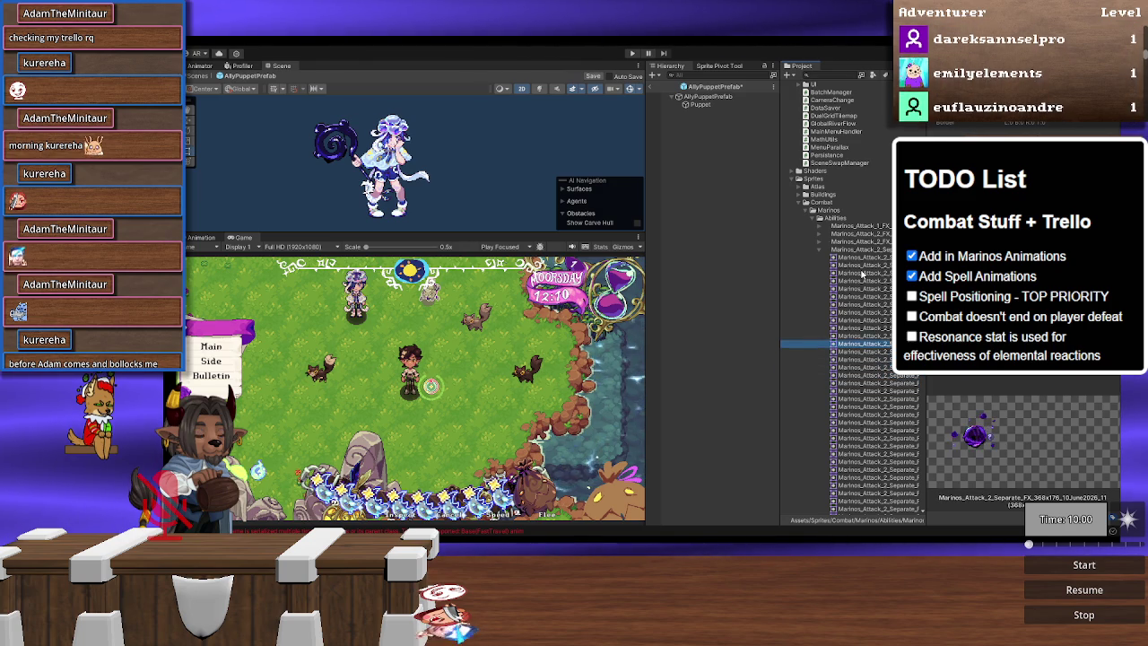
{"action": "key", "text": "Up"}
{"action": "key", "text": "Up"}
{"action": "key", "text": "Up"}
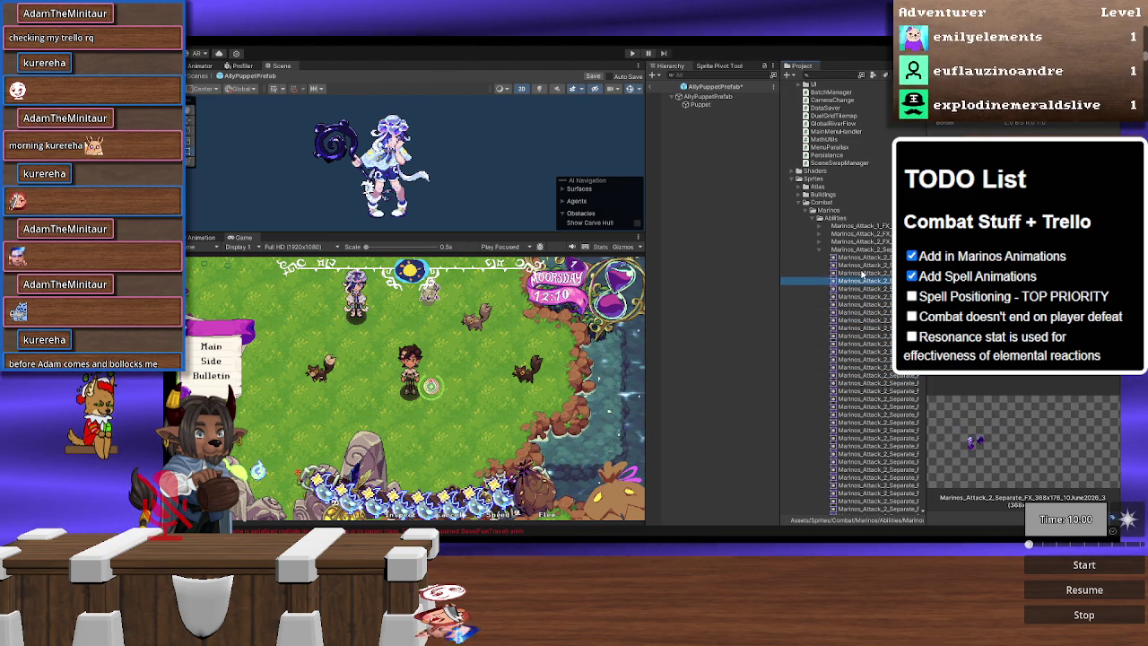
{"action": "key", "text": "Down"}
{"action": "key", "text": "Down"}
{"action": "key", "text": "Down"}
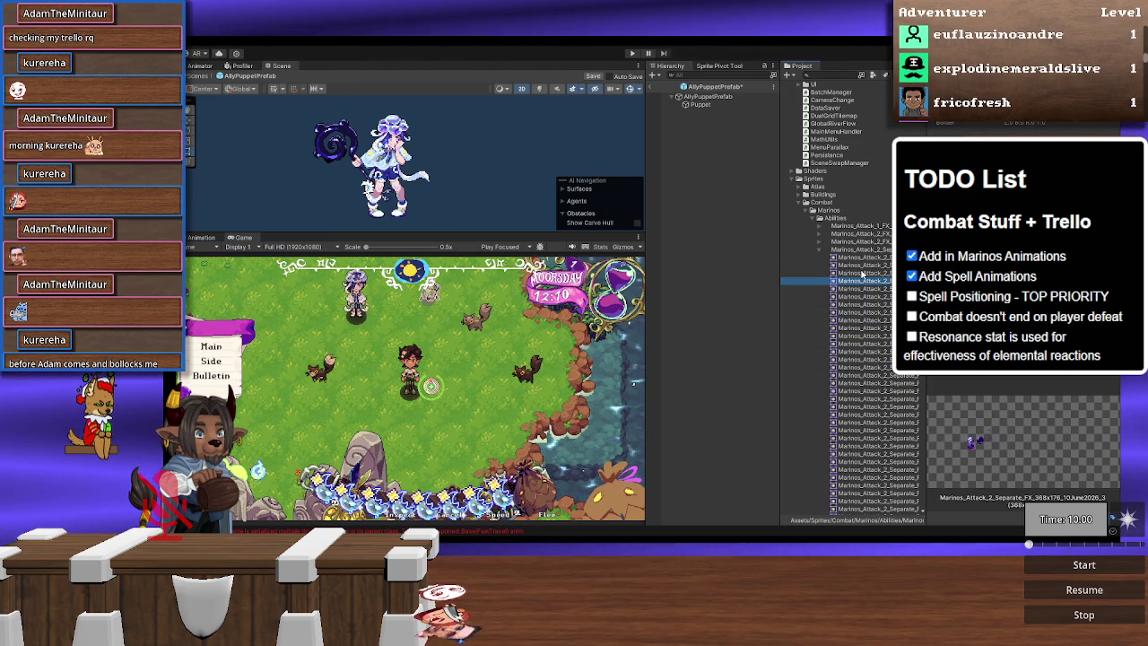
{"action": "key", "text": "Down"}
{"action": "key", "text": "Down"}
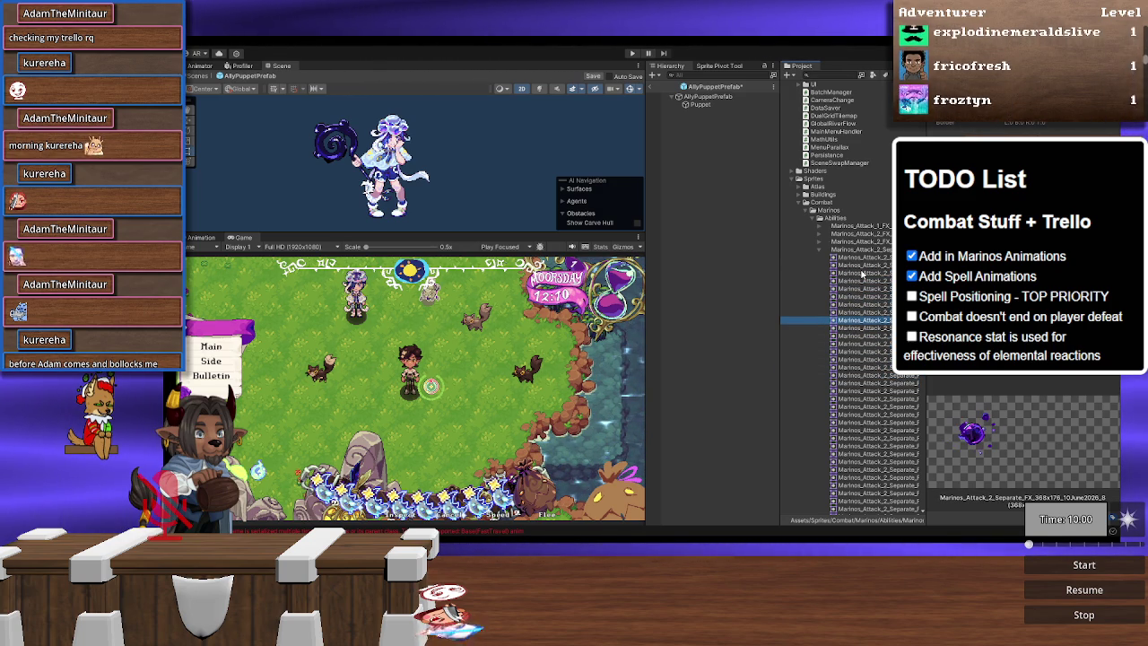
{"action": "key", "text": "Up"}
{"action": "key", "text": "Up"}
{"action": "key", "text": "Down"}
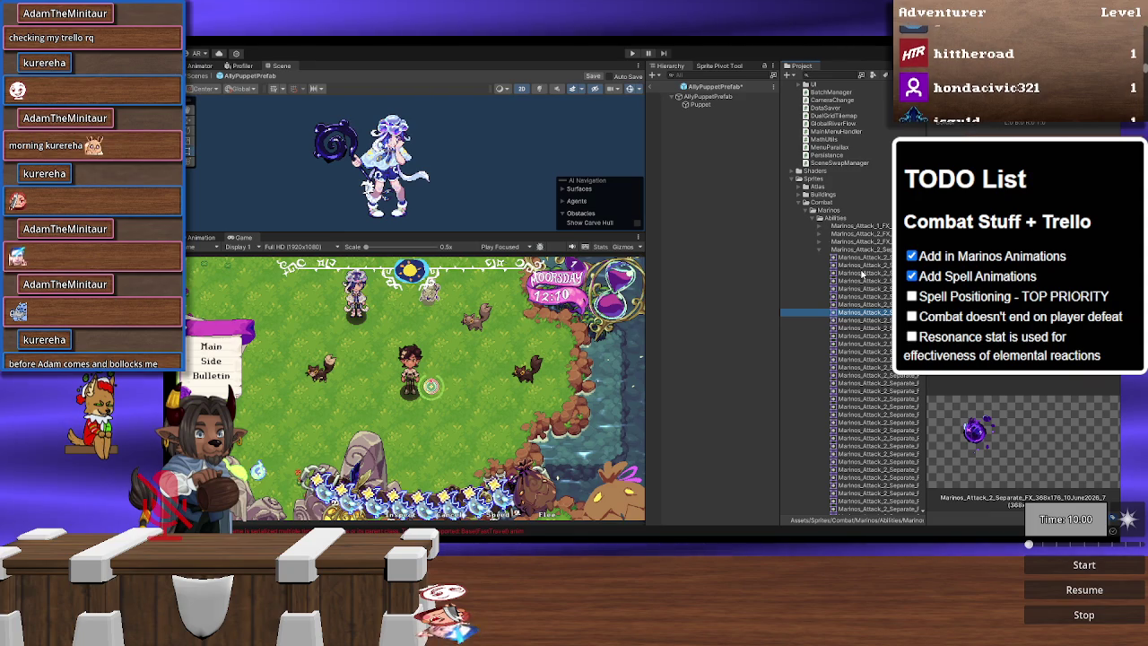
{"action": "key", "text": "Down"}
{"action": "key", "text": "Down"}
{"action": "key", "text": "Down"}
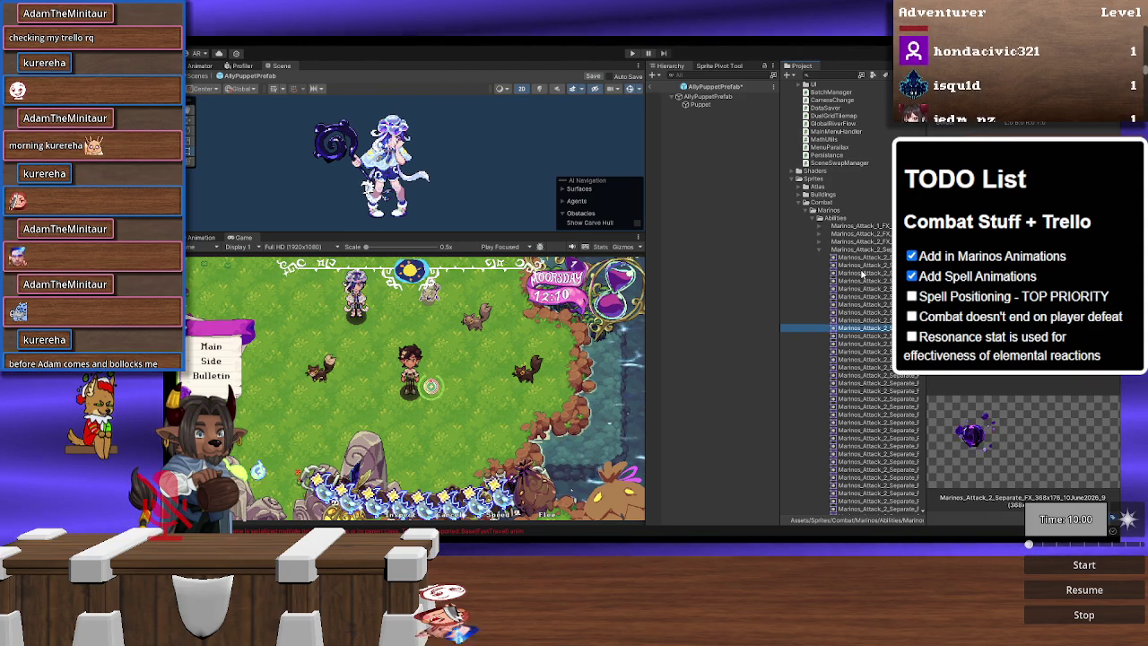
{"action": "key", "text": "Down"}
{"action": "key", "text": "Down"}
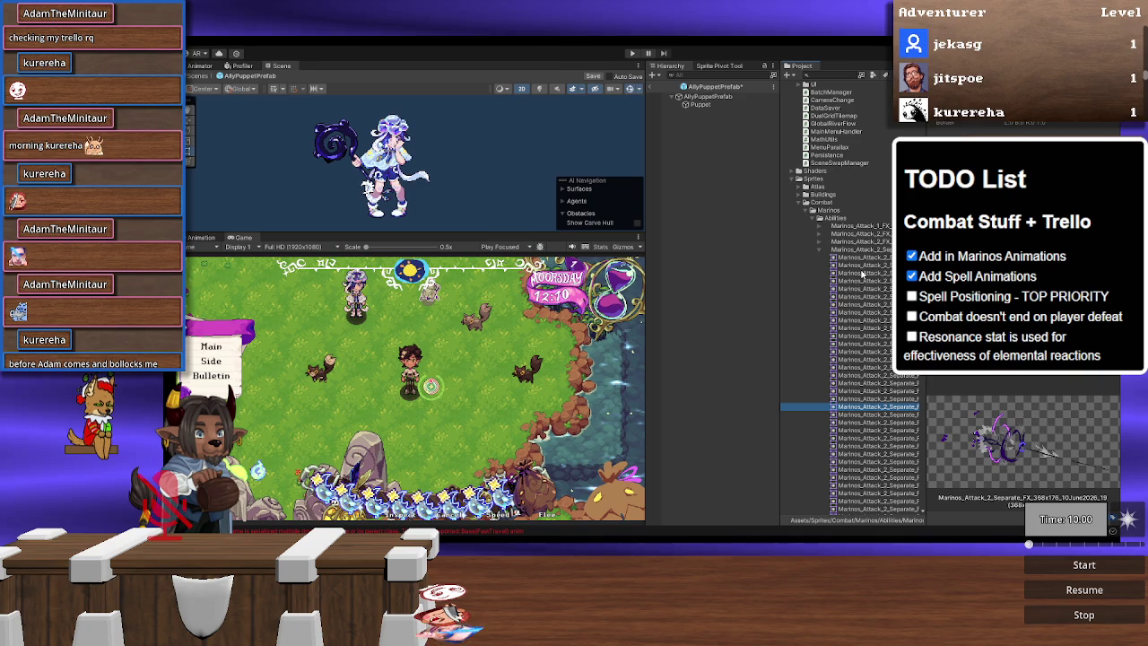
{"action": "key", "text": "Down"}
{"action": "key", "text": "Up"}
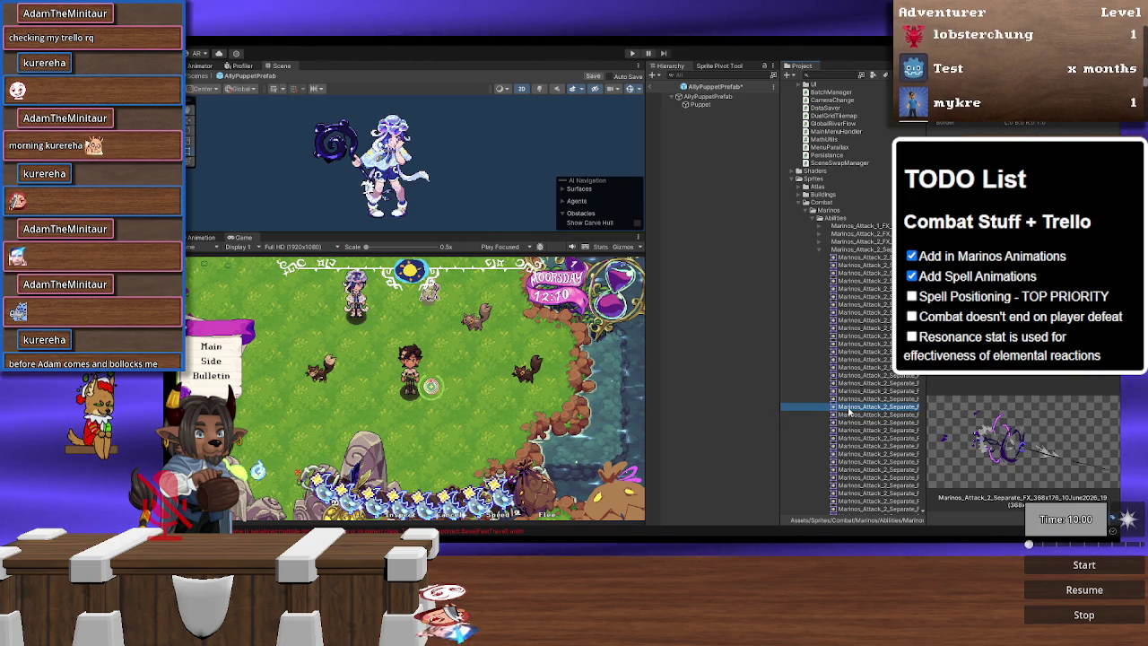
Step: Add the attack effect frame under AllyPuppetPrefab and widen the Project list to show full names
{"action": "left_click_drag", "start_coordinate": [775, 331], "coordinate": [705, 176]}
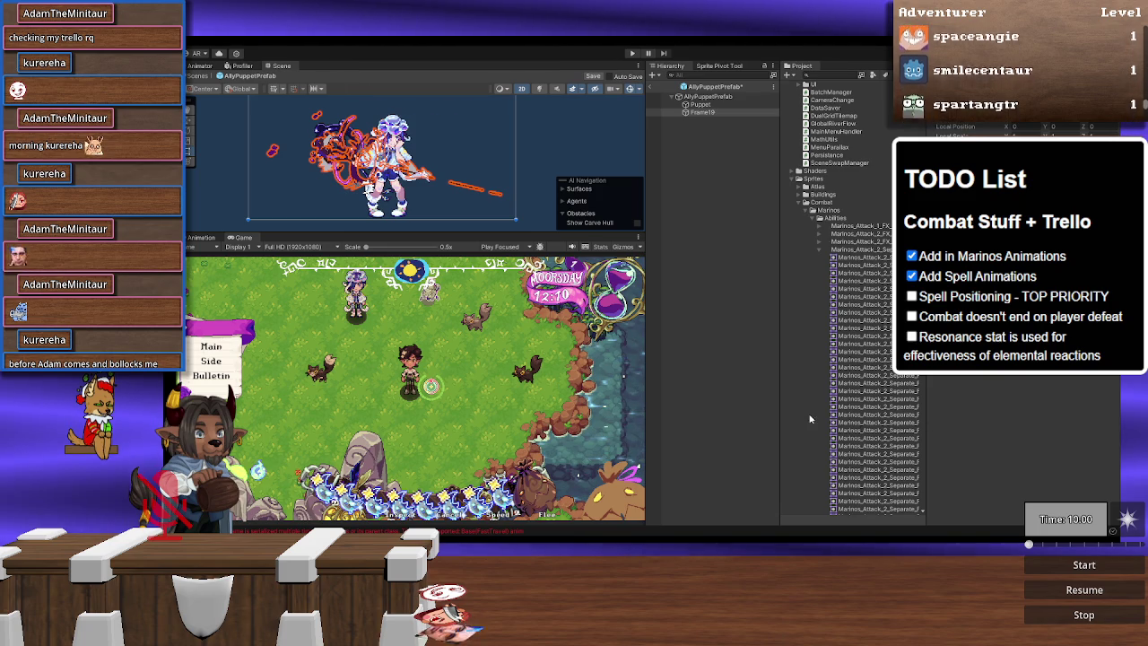
{"action": "left_click_drag", "start_coordinate": [780, 410], "coordinate": [735, 410]}
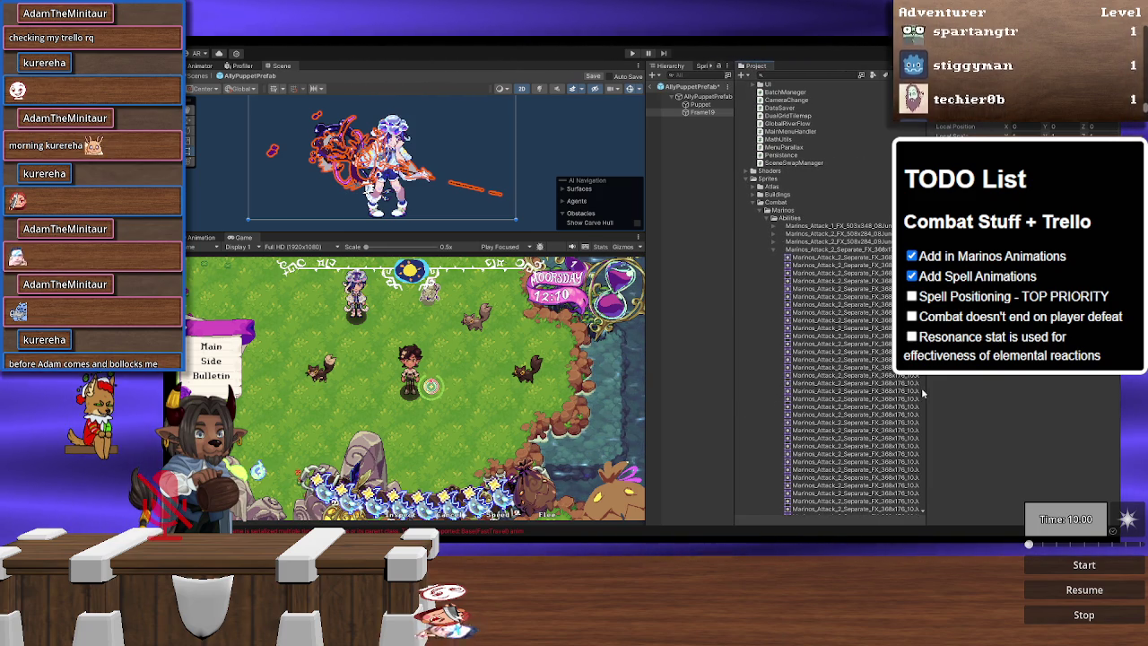
{"action": "left_click_drag", "start_coordinate": [920, 388], "coordinate": [963, 387]}
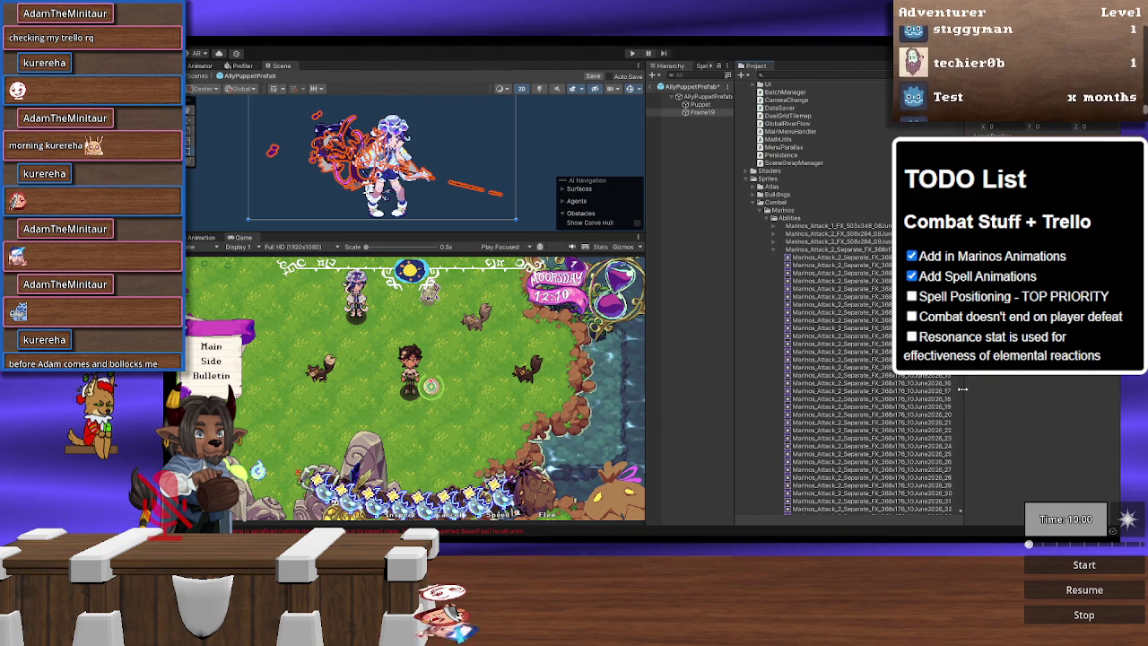
{"action": "scroll", "coordinate": [853, 403], "scroll_direction": "down", "scroll_amount": 3}
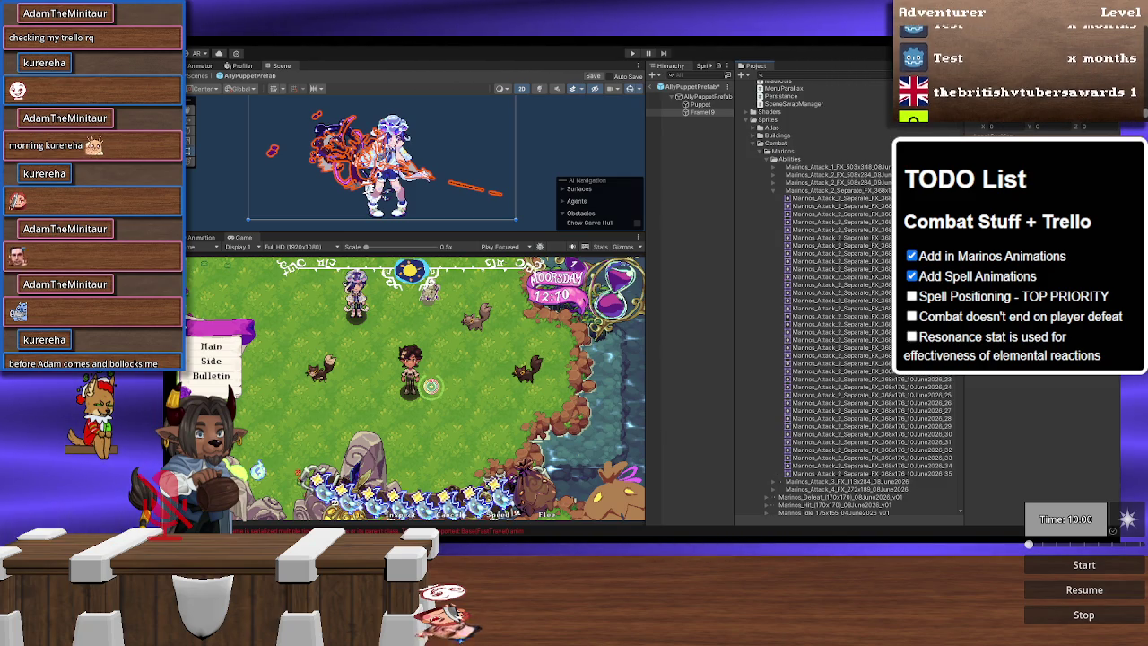
Step: Select the Marinos_Attack_2_Separate_FX sheet asset and open it in the Sprite Editor
{"action": "left_click", "coordinate": [844, 347]}
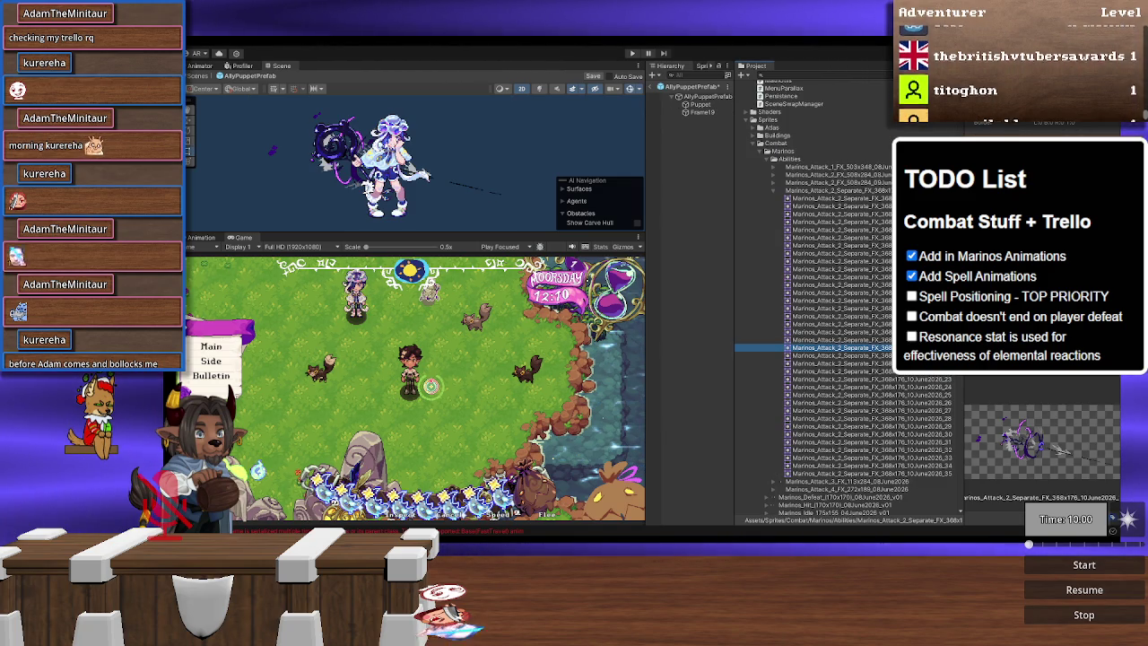
{"action": "left_click", "coordinate": [839, 190]}
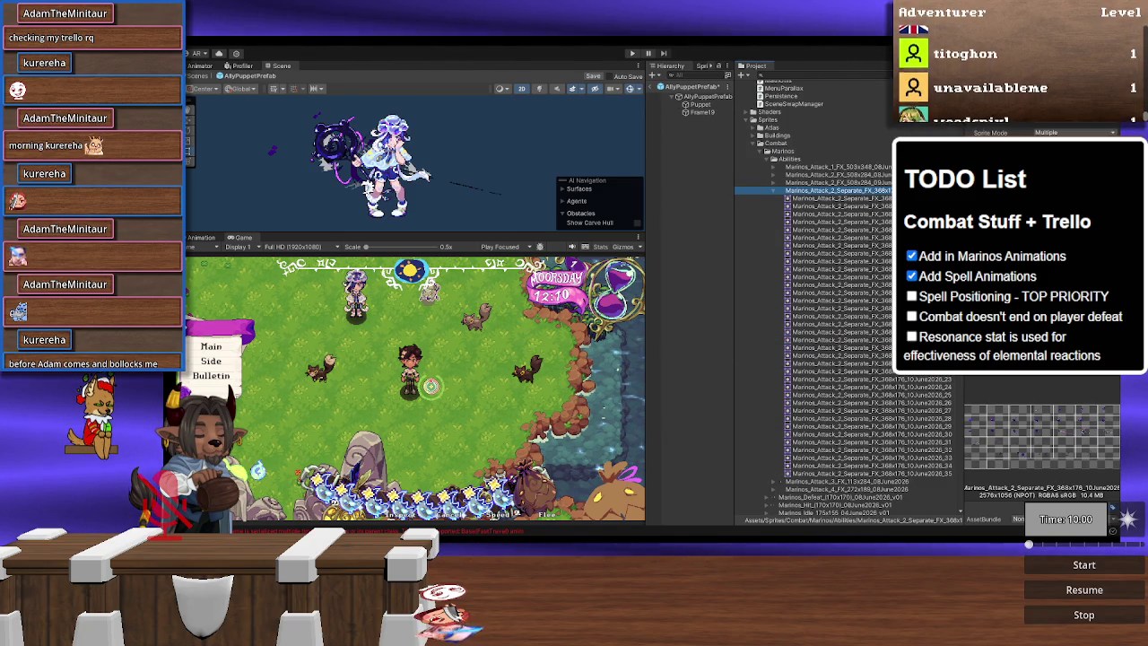
{"action": "left_click", "coordinate": [1077, 205]}
Step: Resize the panels, zoom the sheet, and select a second-row frame, entering 738 and 704
{"action": "left_click_drag", "start_coordinate": [733, 124], "coordinate": [746, 130]}
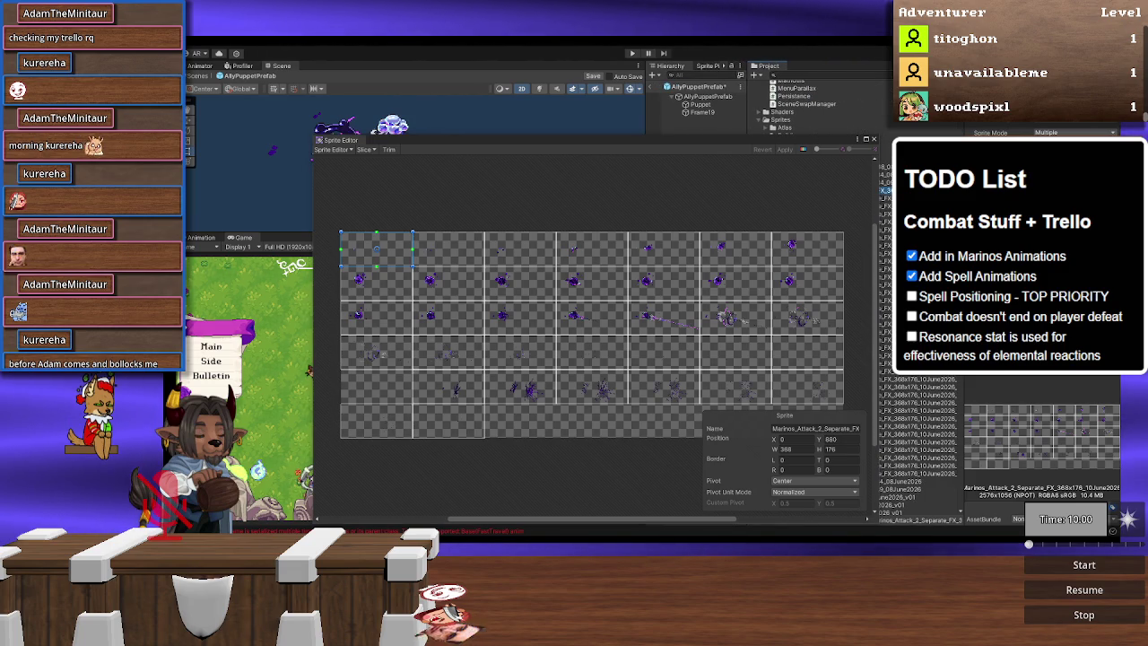
{"action": "left_click_drag", "start_coordinate": [963, 270], "coordinate": [913, 269]}
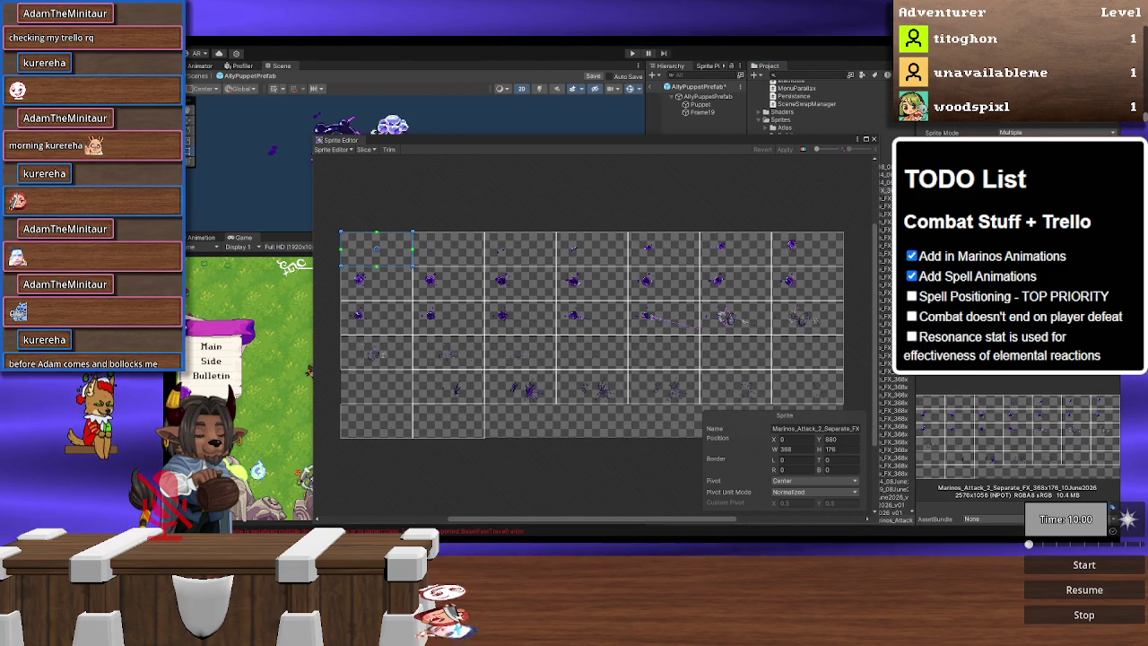
{"action": "scroll", "coordinate": [521, 305], "scroll_direction": "up", "scroll_amount": 1}
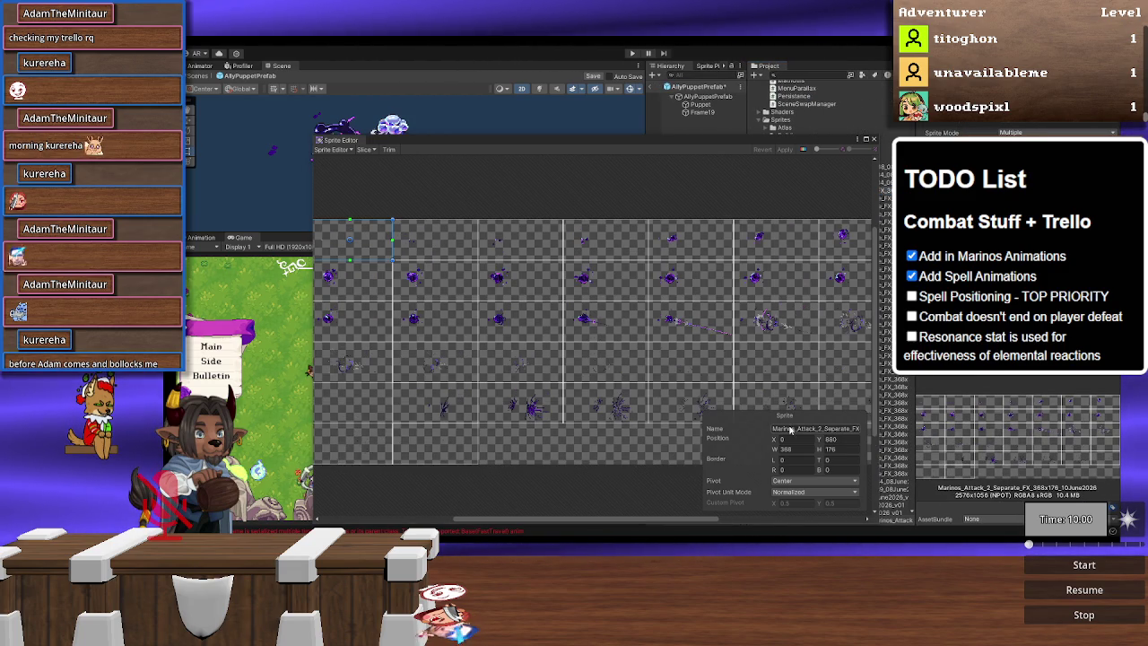
{"action": "scroll", "coordinate": [440, 292], "scroll_direction": "up", "scroll_amount": 1}
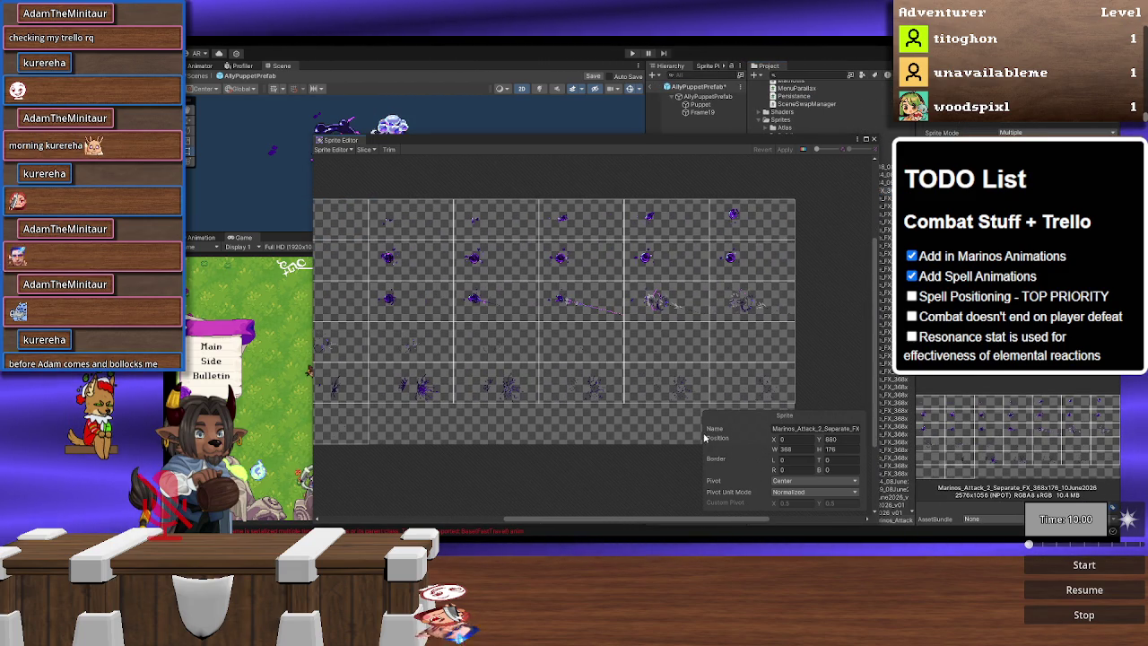
{"action": "left_click", "coordinate": [785, 439]}
{"action": "type", "text": "738"}
{"action": "key", "text": "Tab"}
{"action": "type", "text": "704"}
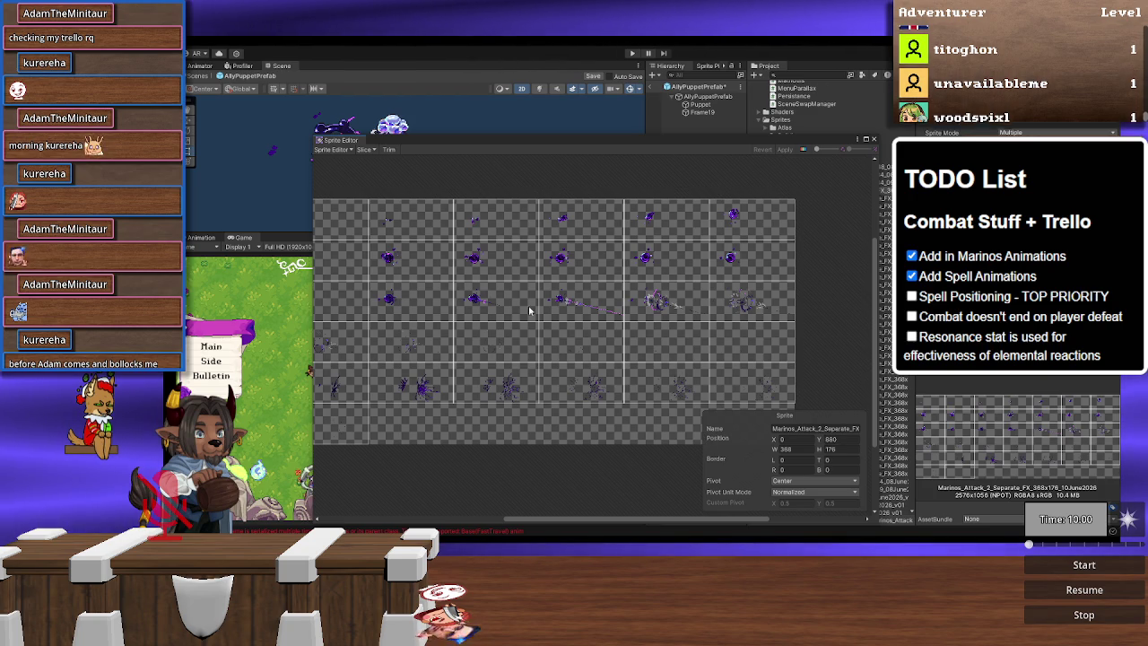
{"action": "key", "text": "Return"}
{"action": "left_click_drag", "start_coordinate": [788, 428], "coordinate": [860, 430]}
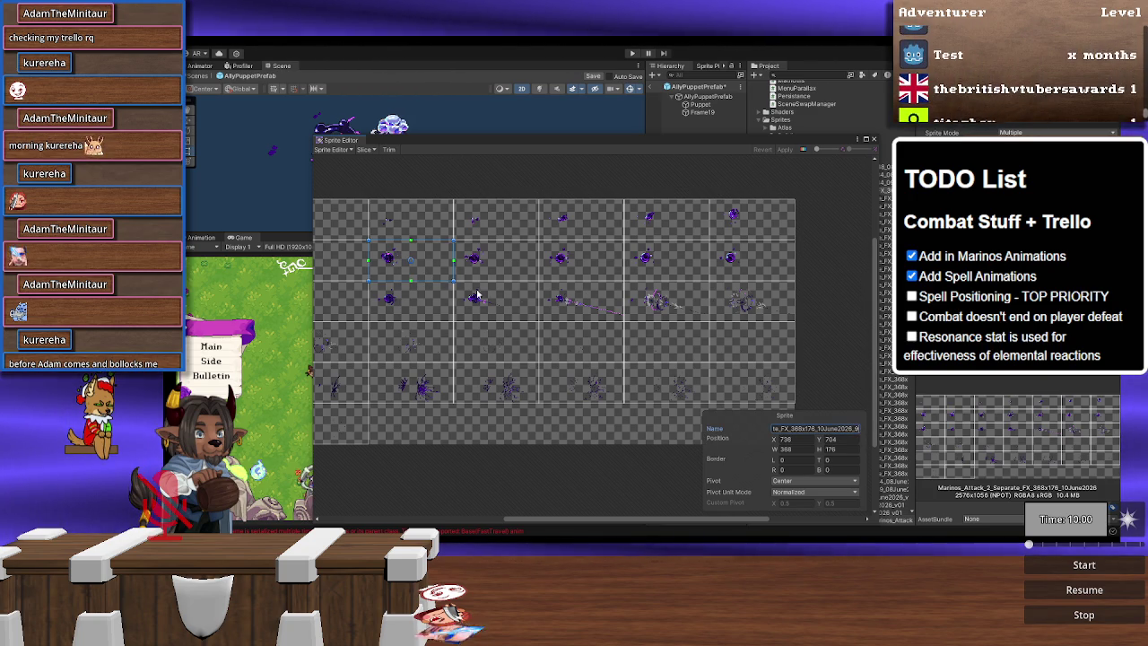
Step: Select frame _19 at X 1840, Y 528 and zoom in on its artwork
{"action": "left_click", "coordinate": [504, 305]}
{"action": "left_click", "coordinate": [835, 428]}
{"action": "left_click", "coordinate": [582, 303]}
{"action": "left_click", "coordinate": [655, 314]}
{"action": "scroll", "coordinate": [654, 314], "scroll_direction": "up", "scroll_amount": 5}
{"action": "scroll", "coordinate": [634, 294], "scroll_direction": "up", "scroll_amount": 5}
{"action": "scroll", "coordinate": [634, 294], "scroll_direction": "up", "scroll_amount": 2}
{"action": "left_click_drag", "start_coordinate": [633, 295], "coordinate": [563, 377]}
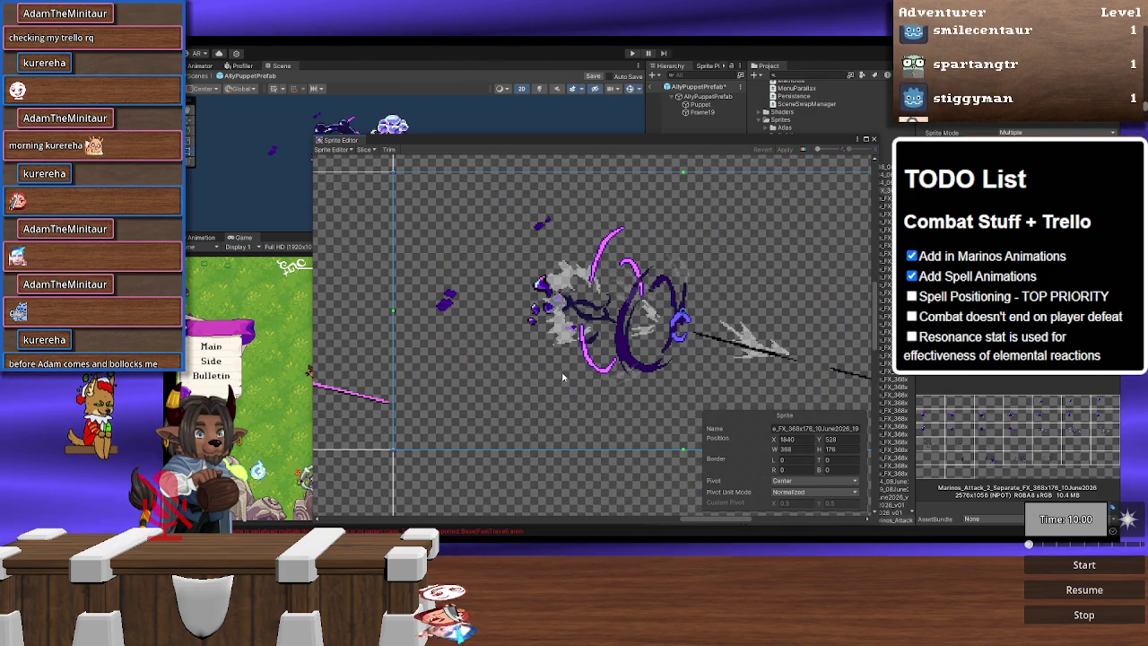
{"action": "left_click", "coordinate": [777, 492]}
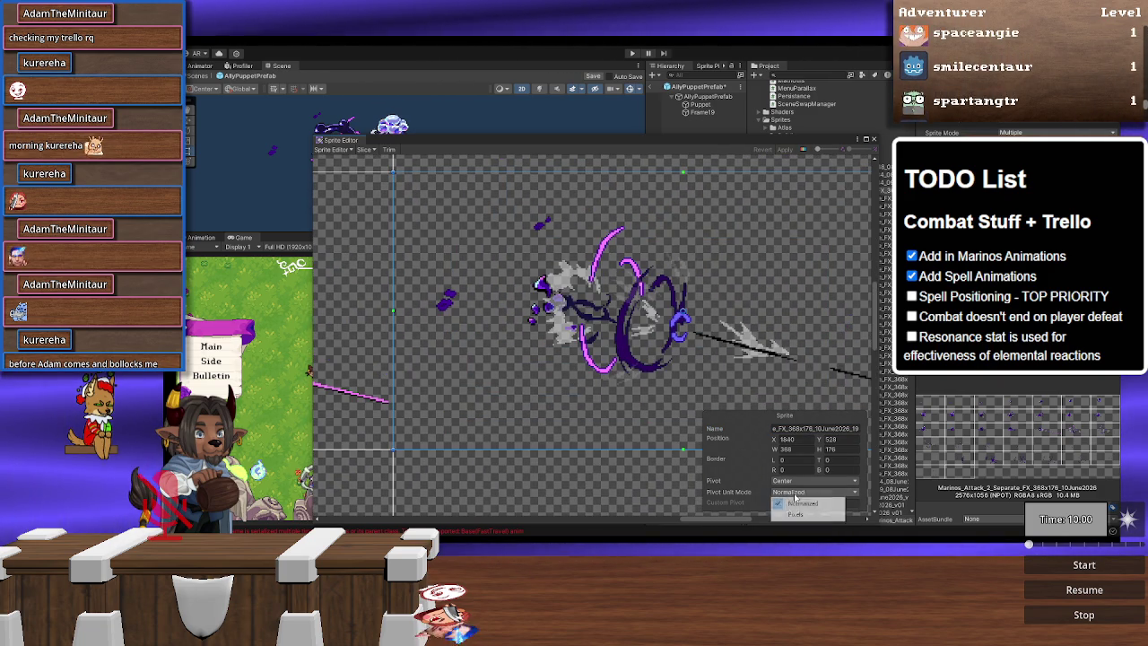
Step: Move frame _19's pivot to its bottom-left corner (0, 0 Normalized), apply it, and shrink the editor
{"action": "left_click", "coordinate": [793, 509]}
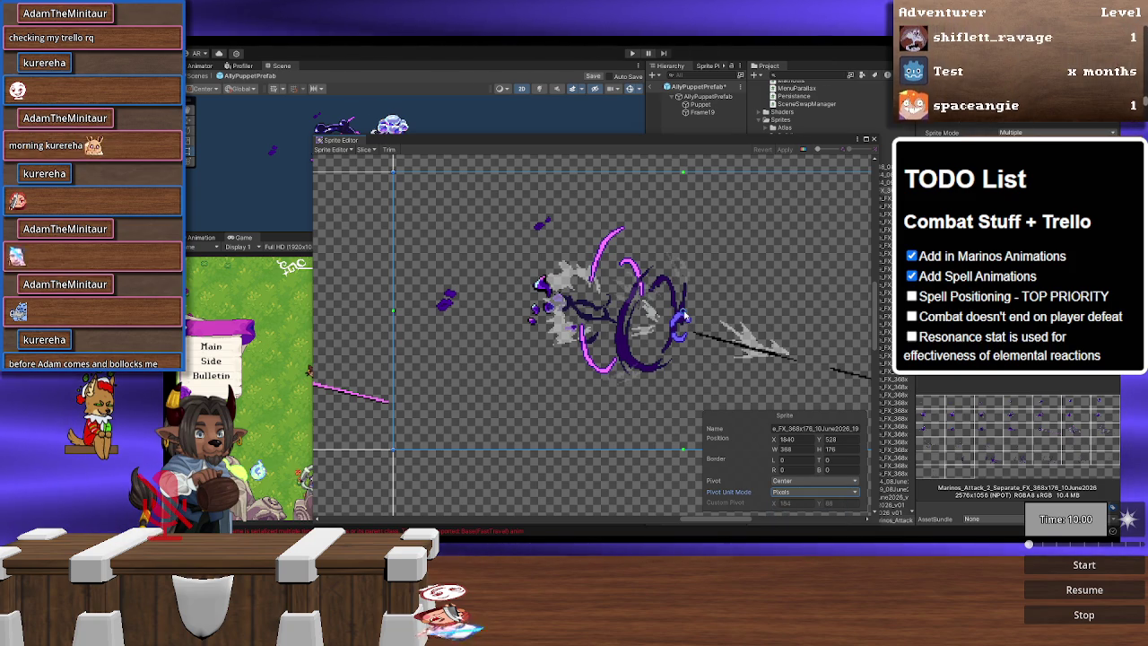
{"action": "left_click_drag", "start_coordinate": [683, 315], "coordinate": [393, 453]}
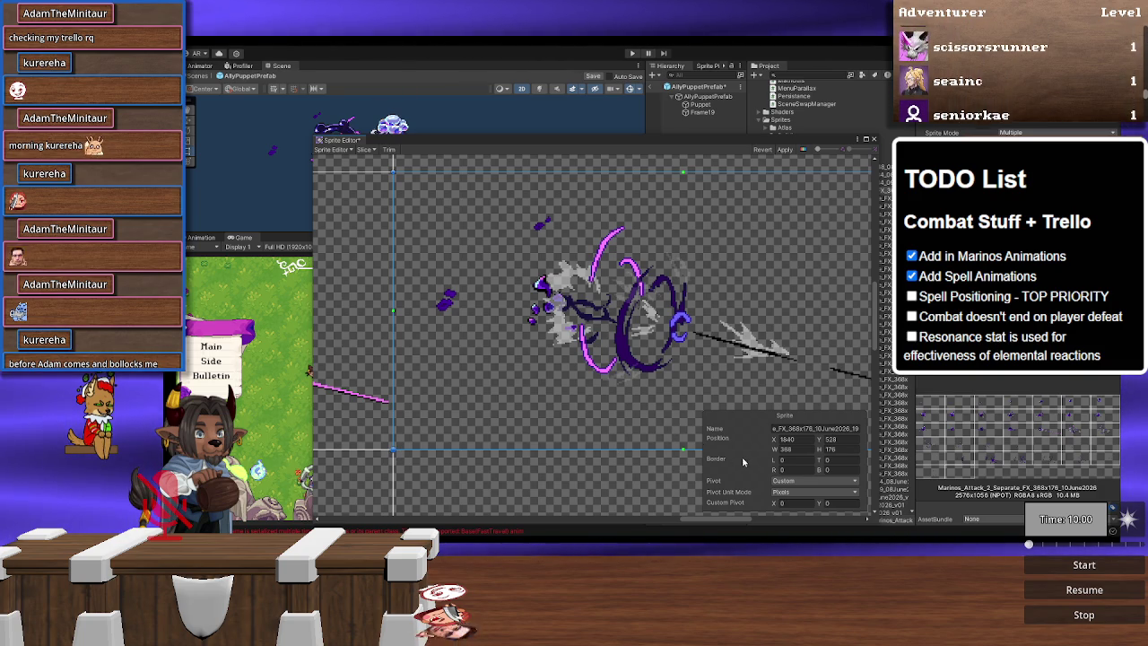
{"action": "left_click", "coordinate": [771, 494]}
{"action": "left_click", "coordinate": [782, 507]}
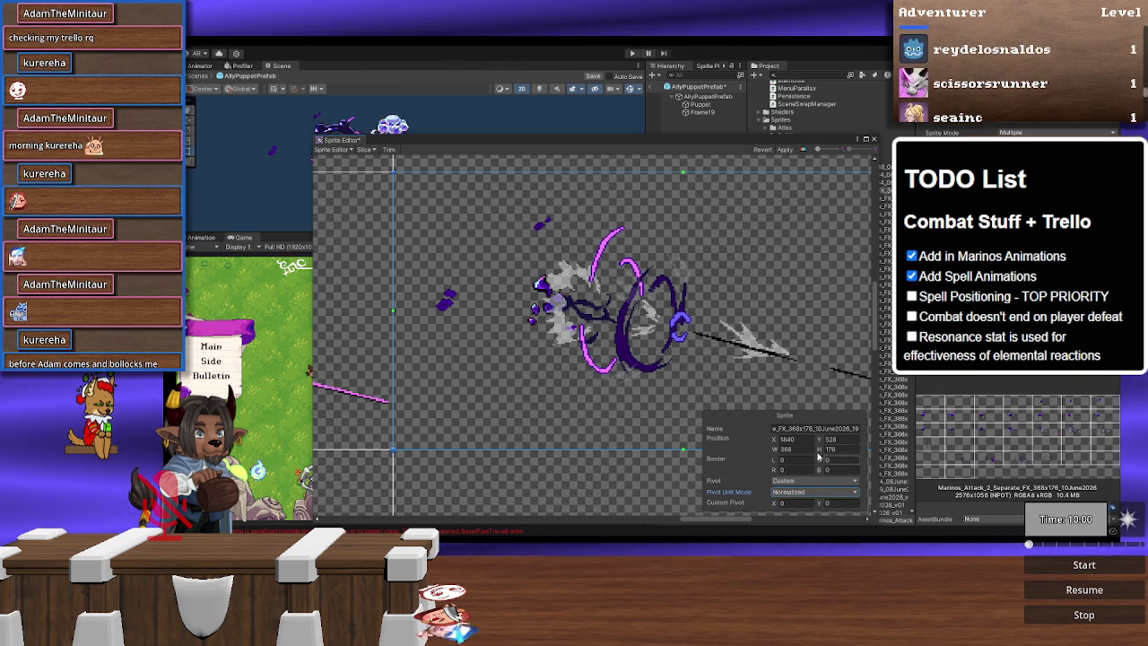
{"action": "left_click", "coordinate": [791, 150]}
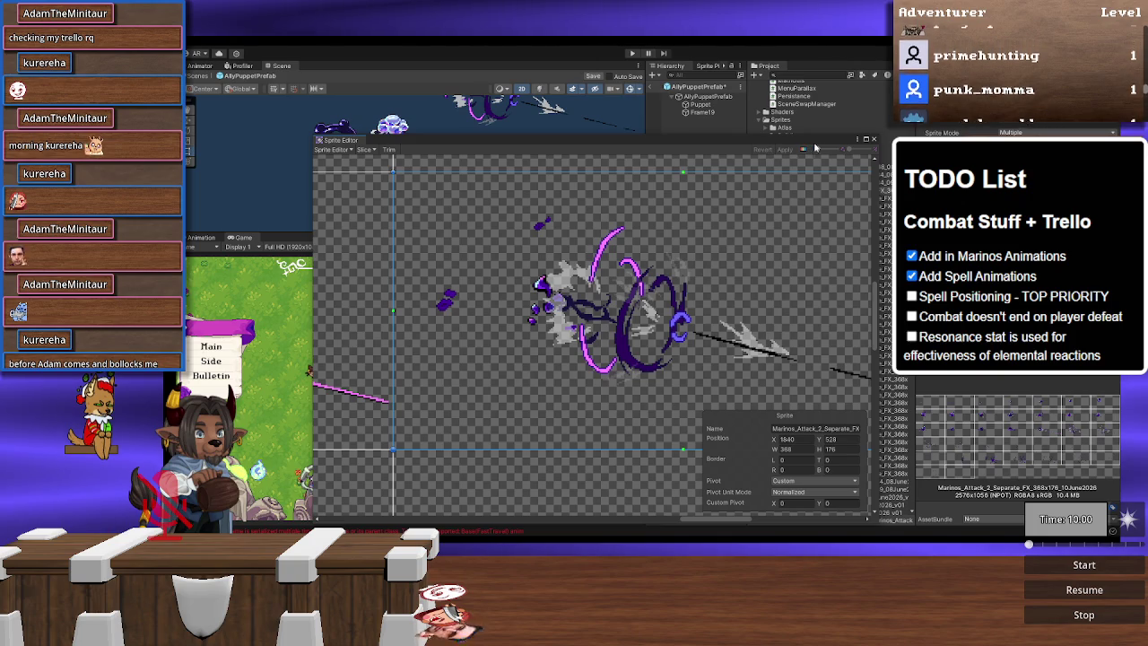
{"action": "left_click_drag", "start_coordinate": [821, 135], "coordinate": [794, 320]}
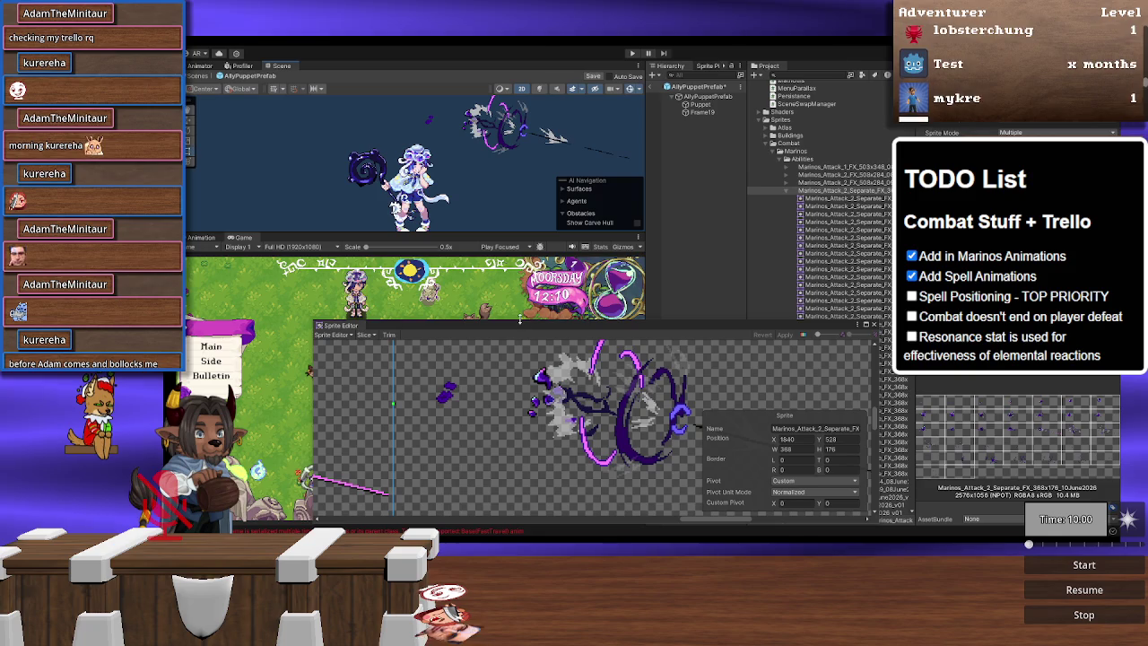
Step: Enlarge the Sprite Editor, then select AllyPuppetPrefab, Puppet and Frame19 and zoom to the sprite
{"action": "mouse_move", "coordinate": [529, 320]}
{"action": "left_mouse_down"}
{"action": "mouse_move", "coordinate": [544, 226]}
{"action": "mouse_move", "coordinate": [541, 254]}
{"action": "left_mouse_up"}
{"action": "left_click", "coordinate": [701, 112]}
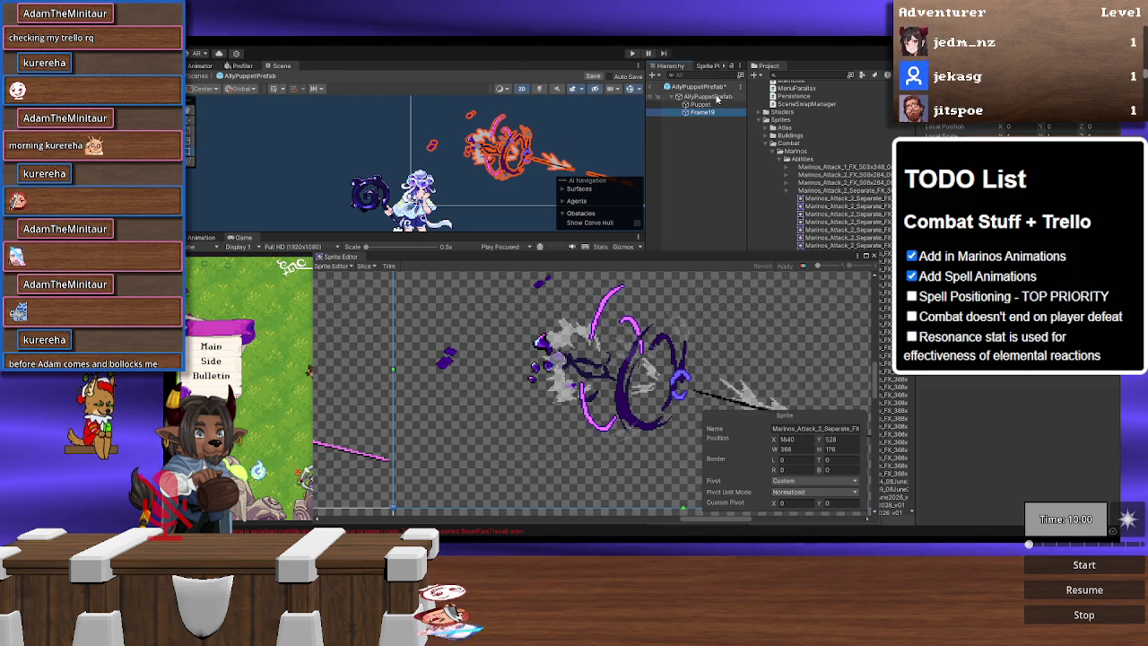
{"action": "left_click", "coordinate": [717, 98]}
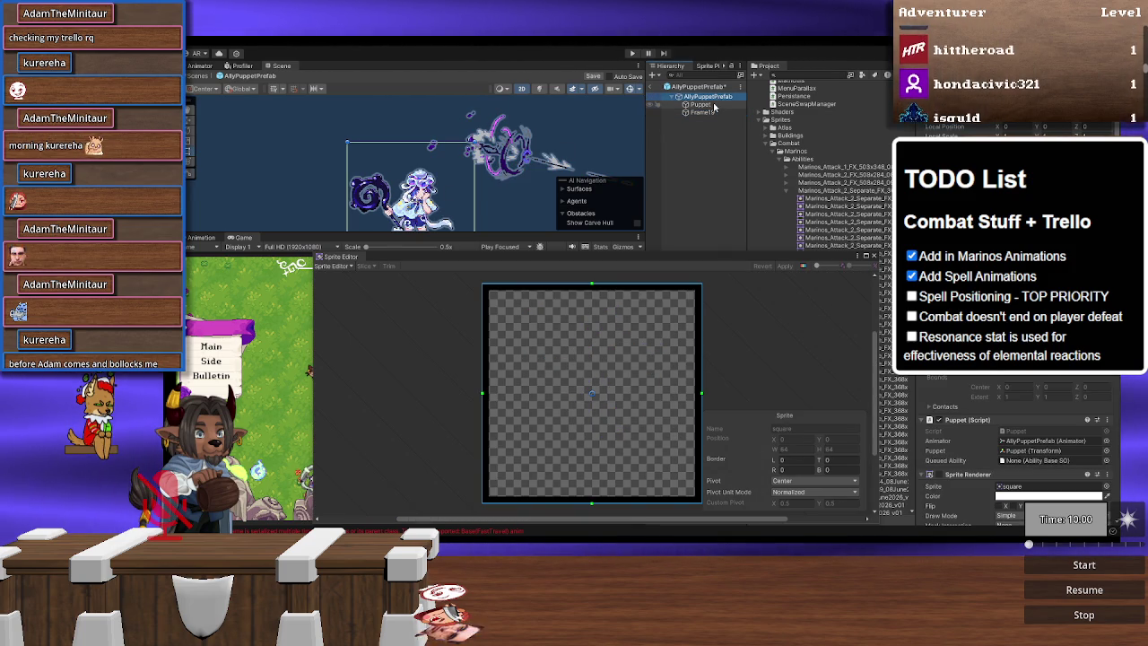
{"action": "left_click", "coordinate": [709, 105]}
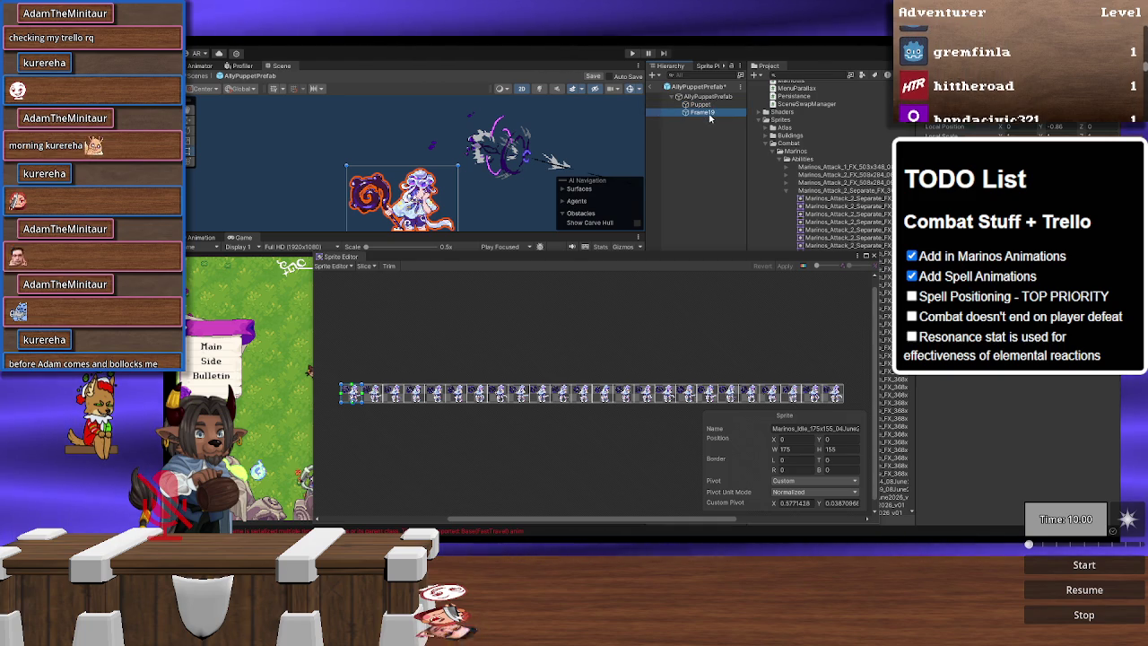
{"action": "left_click", "coordinate": [708, 114]}
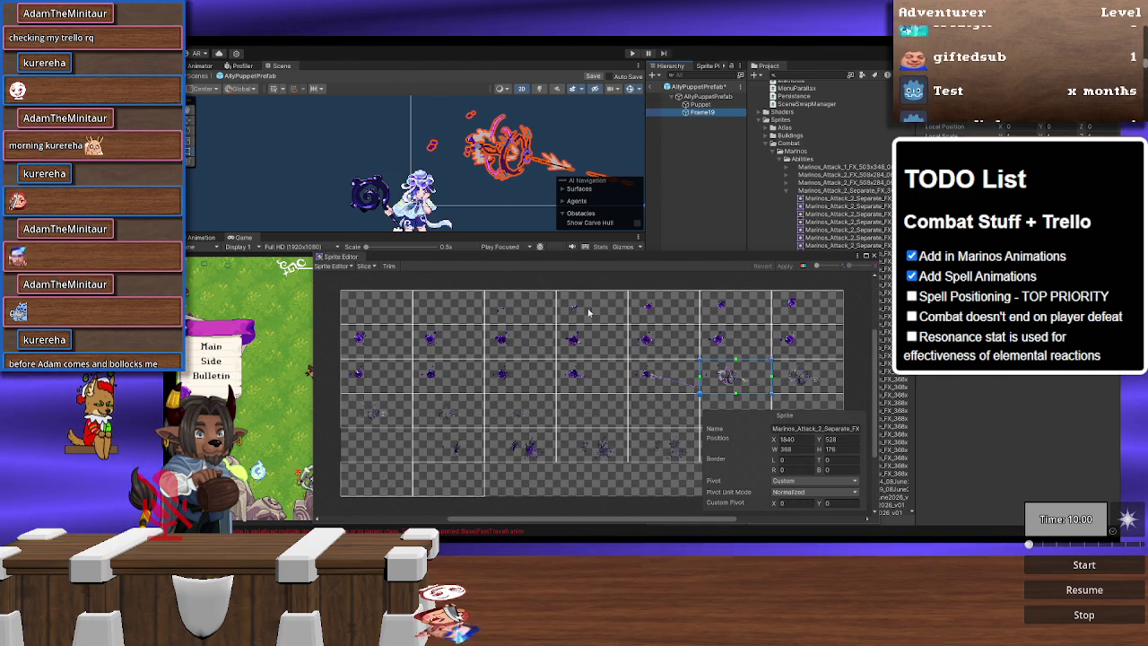
{"action": "scroll", "coordinate": [715, 381], "scroll_direction": "up", "scroll_amount": 5}
{"action": "scroll", "coordinate": [715, 381], "scroll_direction": "down", "scroll_amount": 3}
{"action": "scroll", "coordinate": [682, 422], "scroll_direction": "up", "scroll_amount": 3}
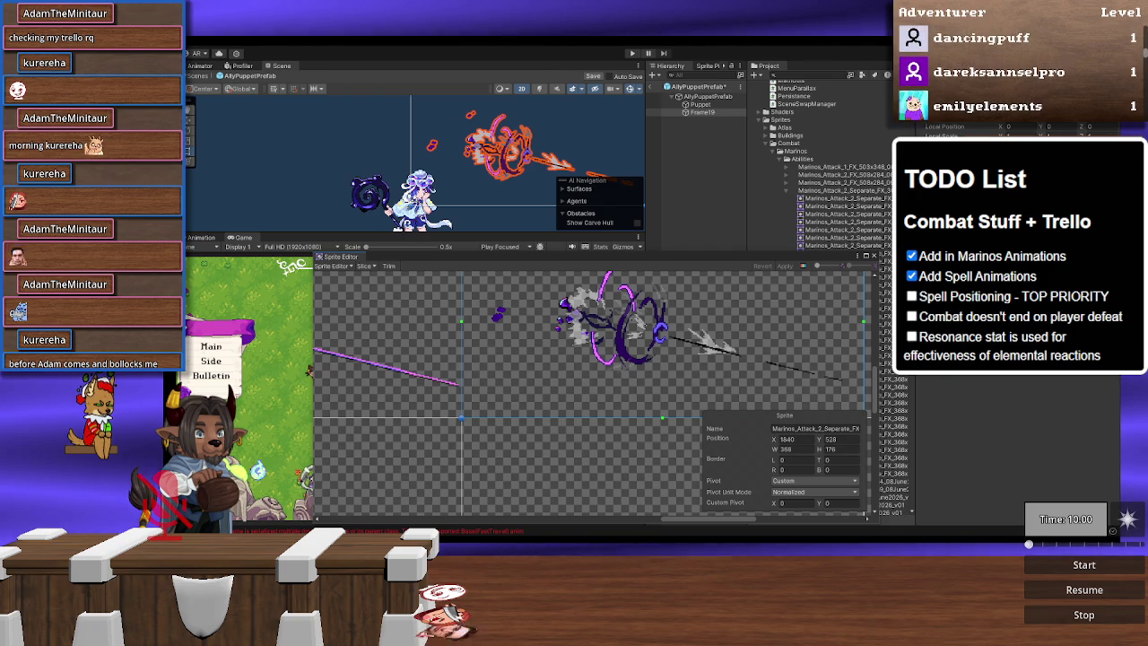
Step: Switch pivot units to Pixels, drag frame _19's pivot to -14, 33, and apply it
{"action": "left_click", "coordinate": [805, 494]}
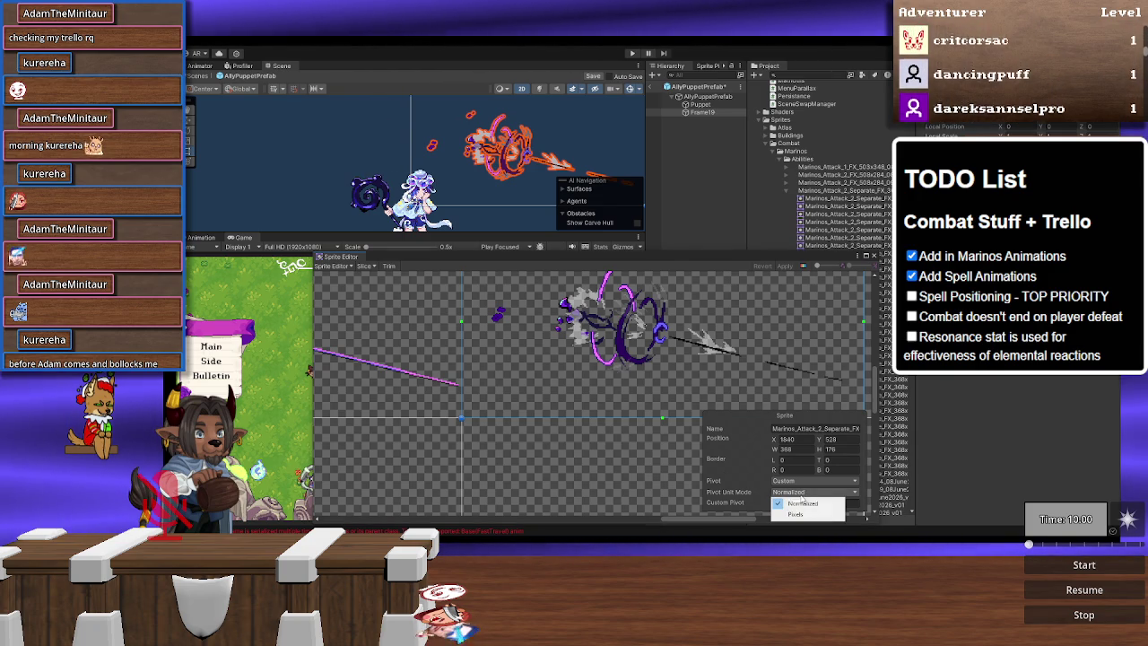
{"action": "left_click", "coordinate": [788, 513]}
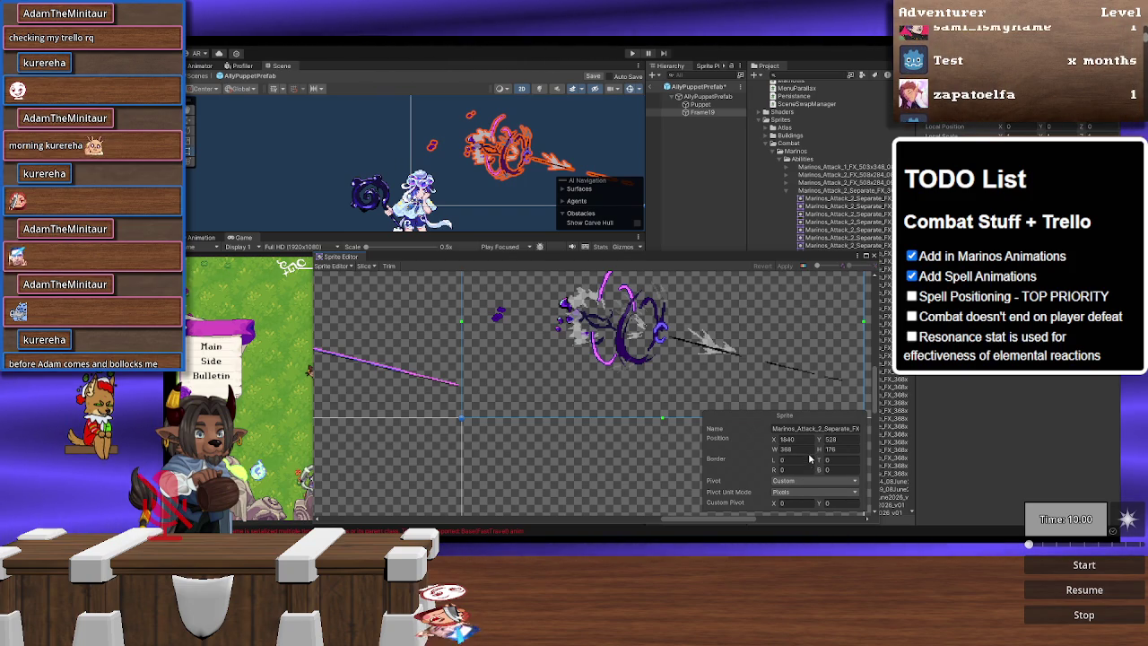
{"action": "left_click", "coordinate": [824, 429]}
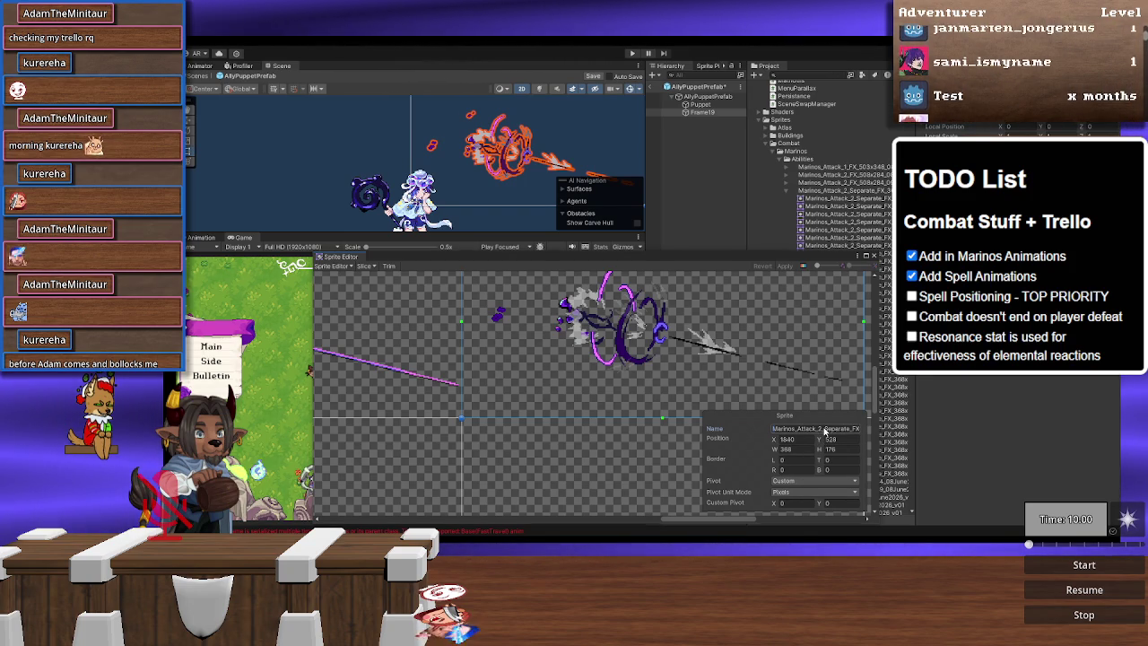
{"action": "key", "text": "End"}
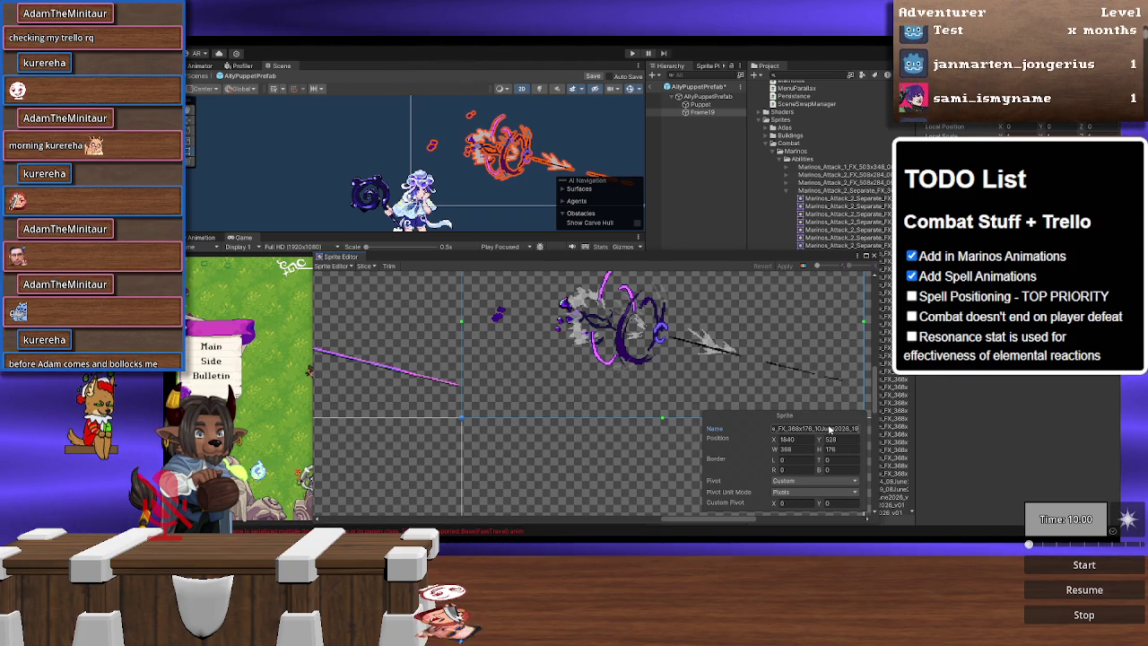
{"action": "scroll", "coordinate": [668, 374], "scroll_direction": "up", "scroll_amount": 3}
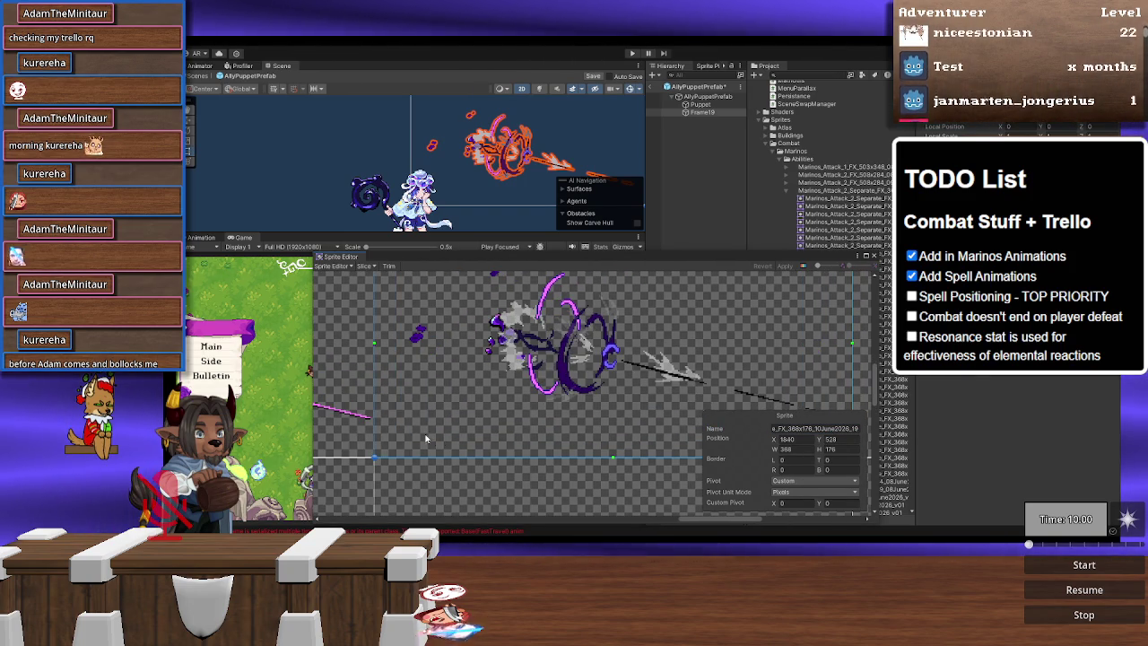
{"action": "left_click", "coordinate": [790, 492]}
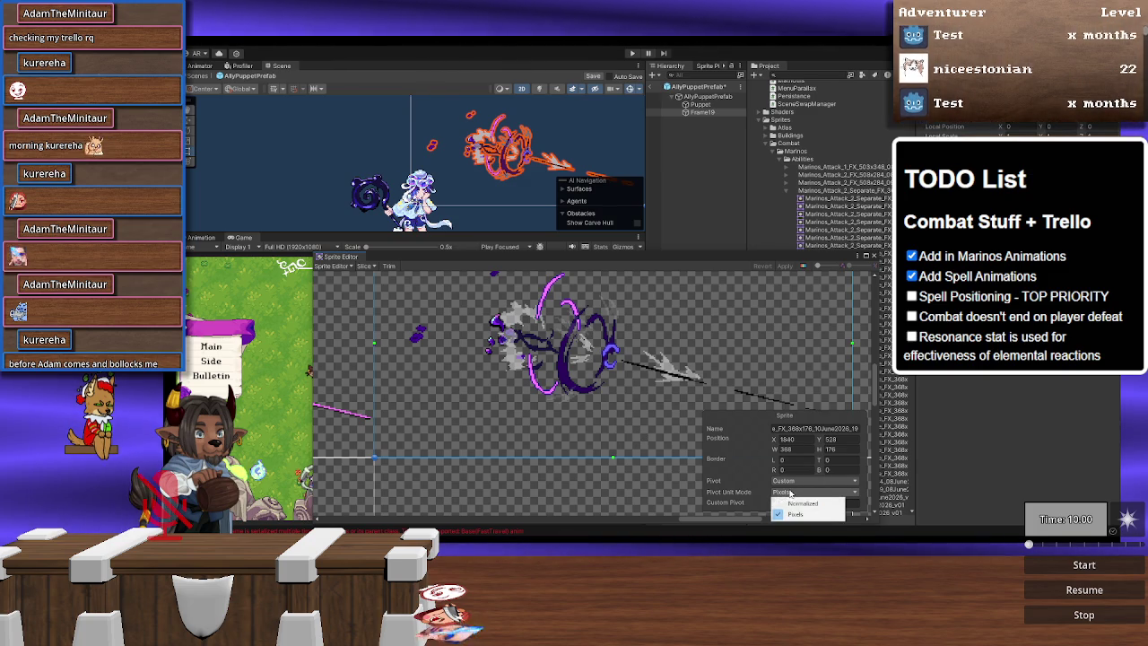
{"action": "left_click", "coordinate": [795, 514]}
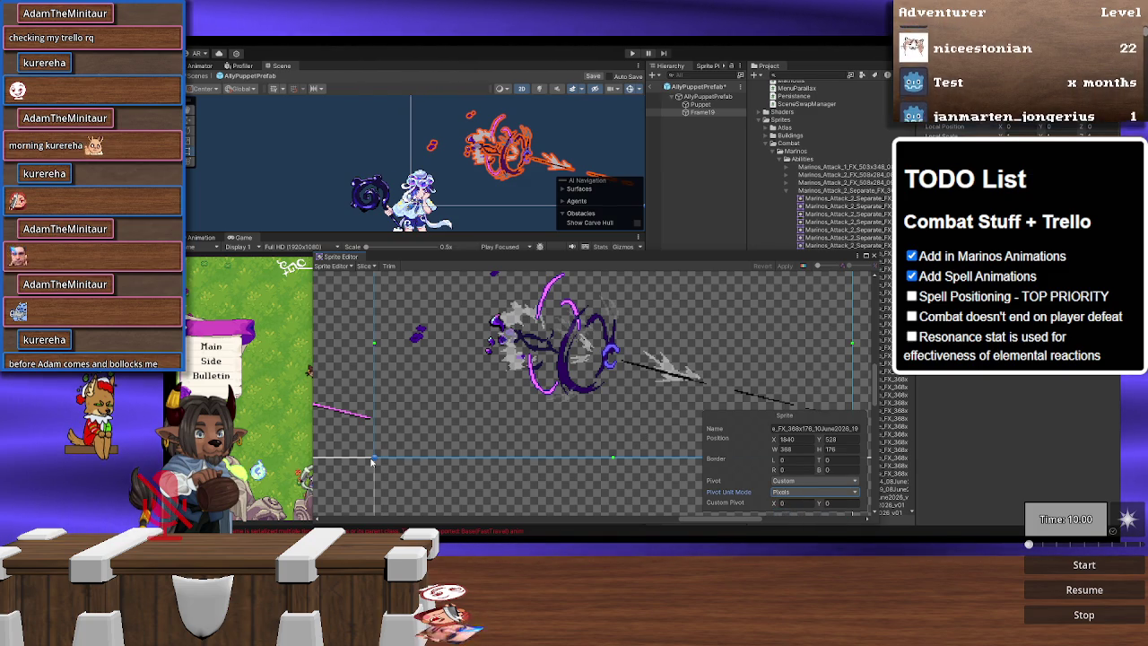
{"action": "left_click_drag", "start_coordinate": [385, 460], "coordinate": [494, 385]}
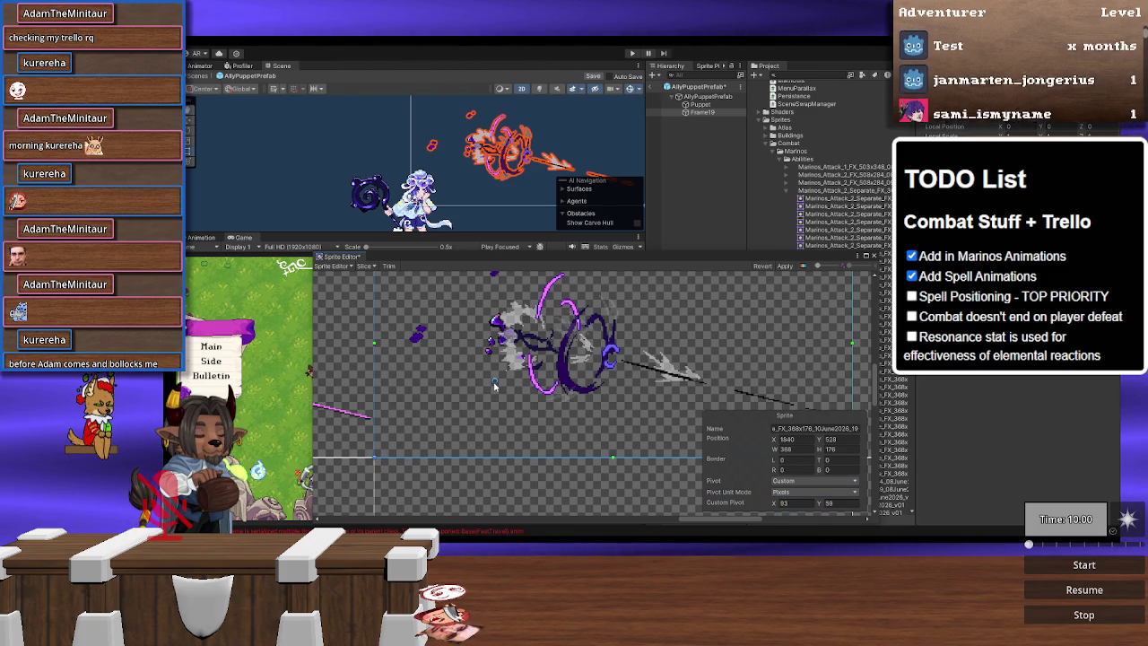
{"action": "mouse_move", "coordinate": [422, 350]}
{"action": "left_mouse_down"}
{"action": "mouse_move", "coordinate": [410, 415]}
{"action": "mouse_move", "coordinate": [388, 447]}
{"action": "mouse_move", "coordinate": [356, 420]}
{"action": "left_mouse_up"}
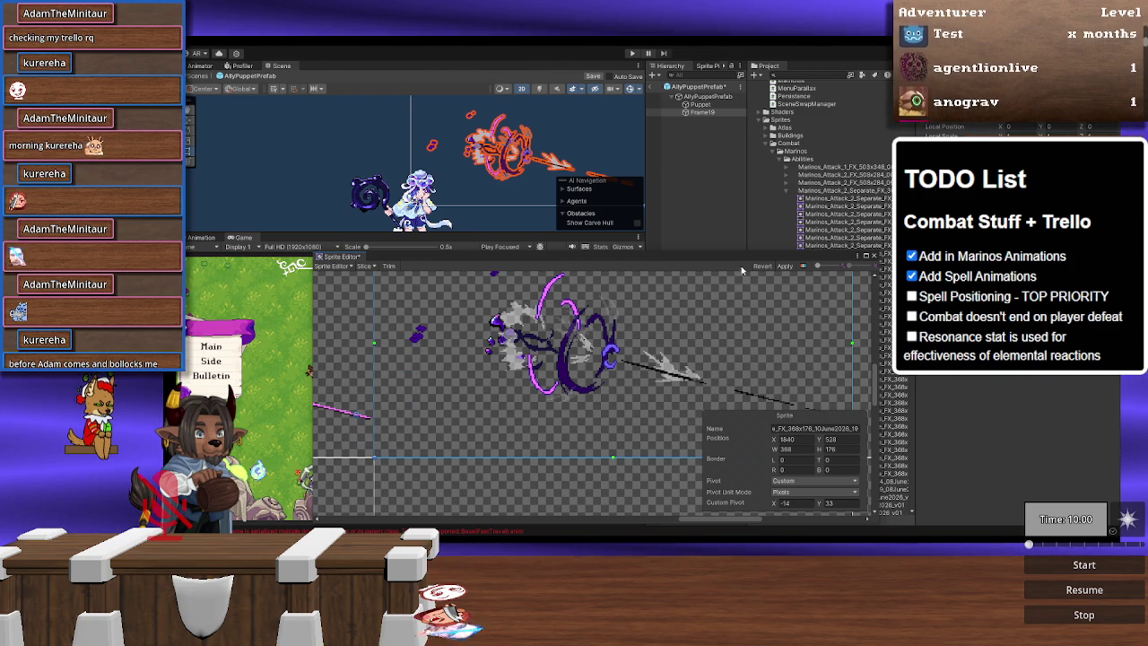
{"action": "left_click", "coordinate": [782, 267]}
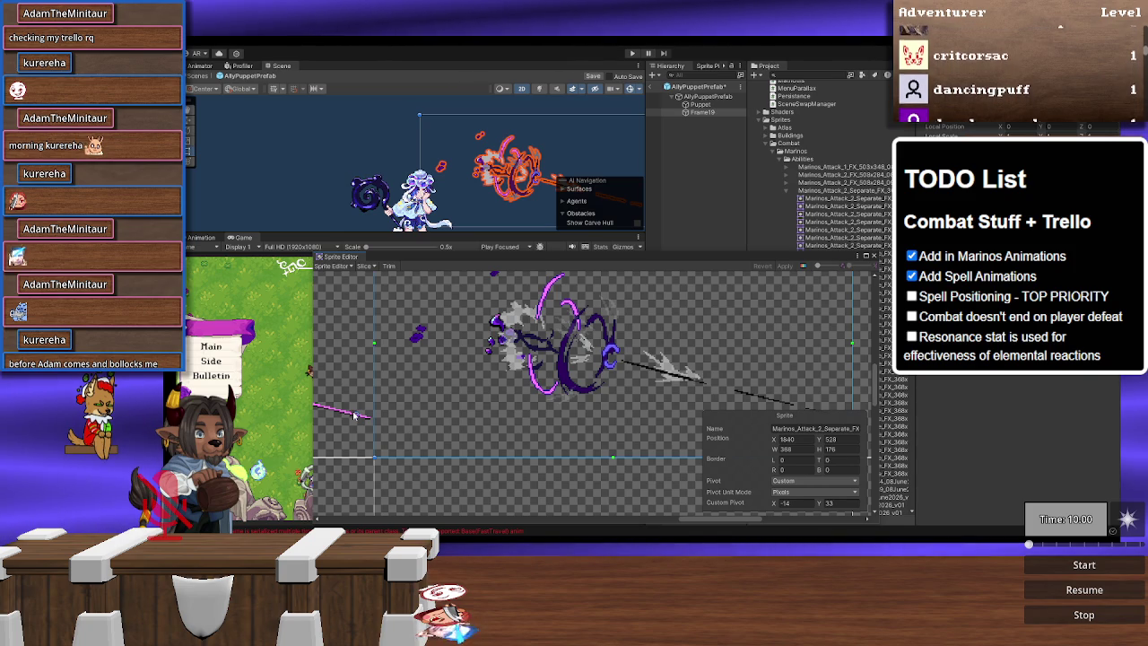
Step: Raise frame _19's custom pivot to -15, 54 pixels and apply it
{"action": "left_click_drag", "start_coordinate": [356, 415], "coordinate": [355, 393]}
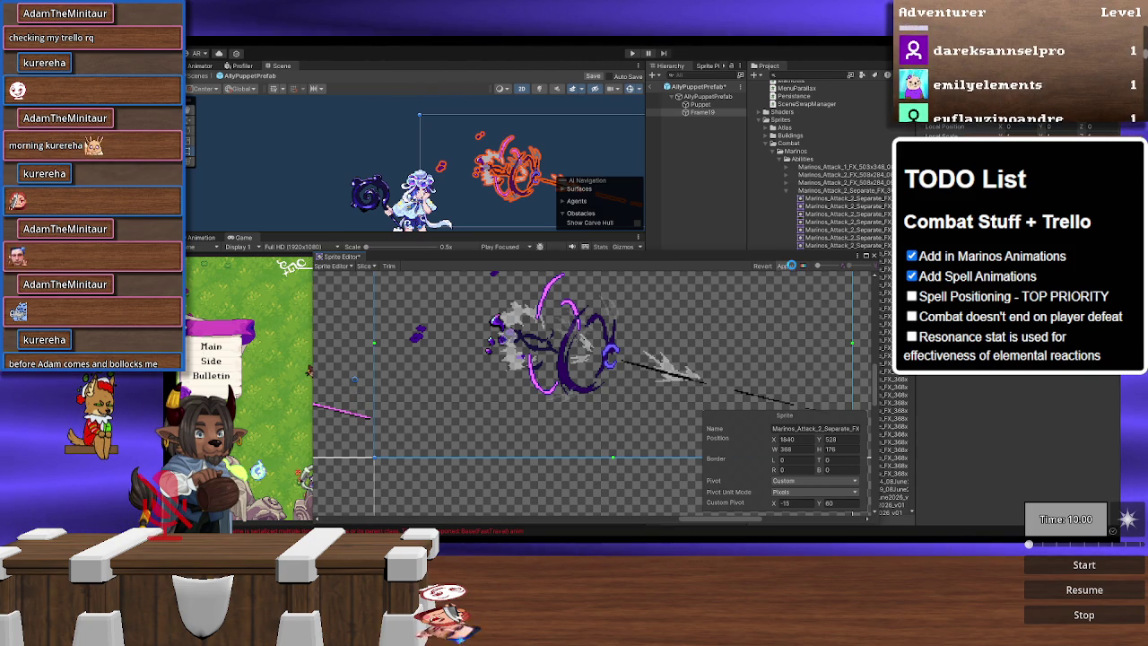
{"action": "left_click", "coordinate": [787, 266]}
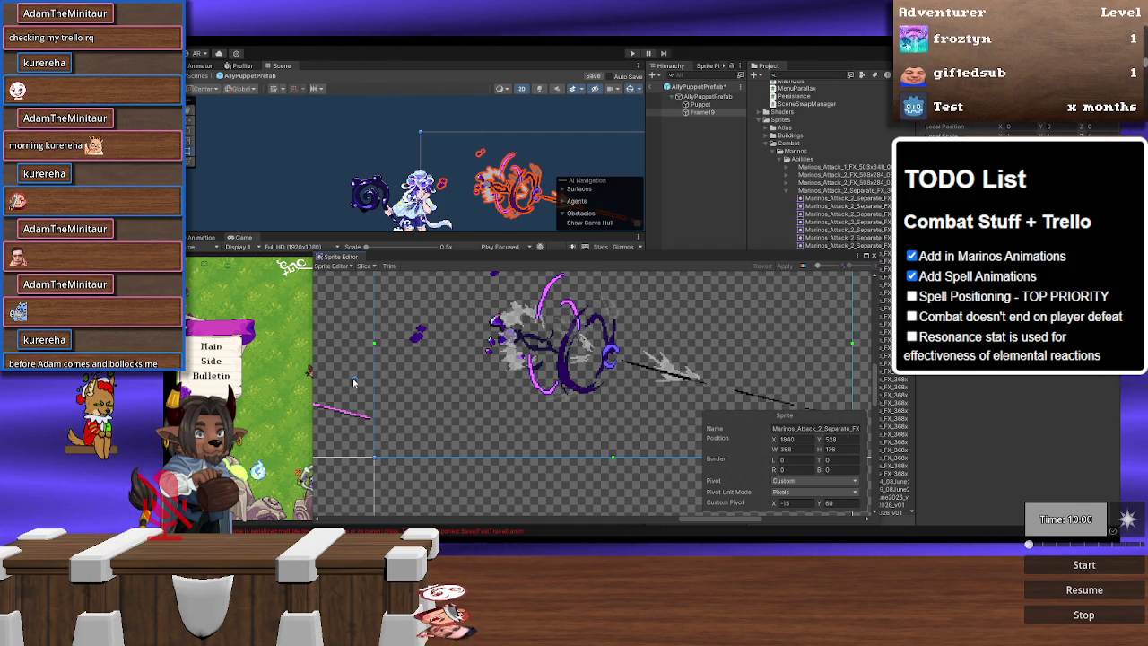
{"action": "type", "text": "58"}
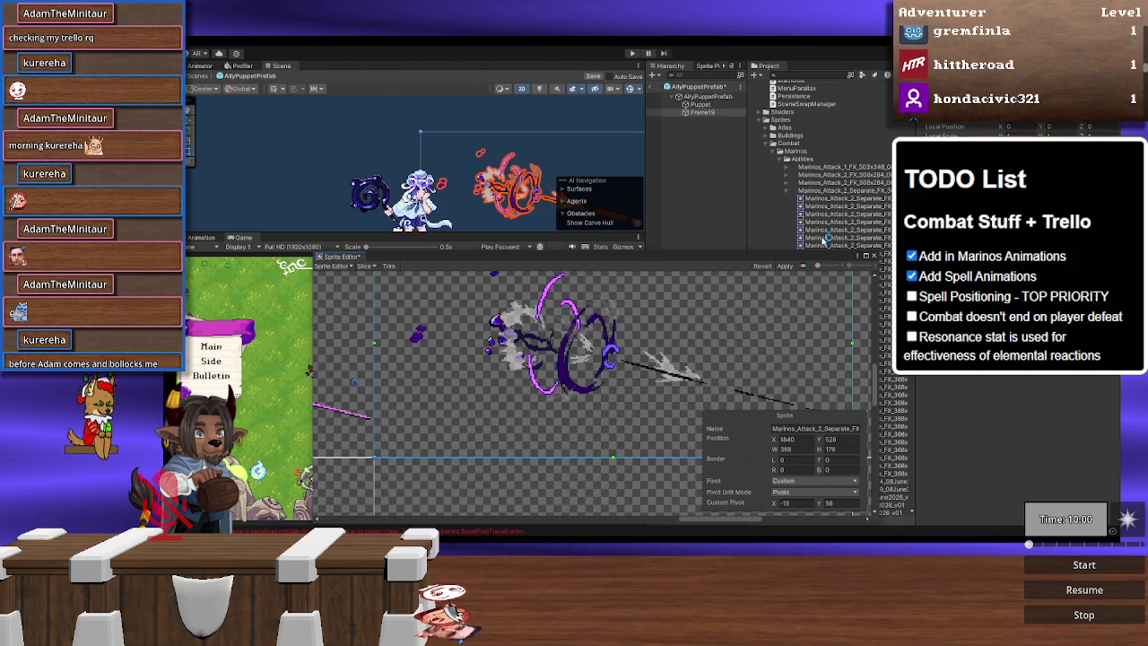
{"action": "left_click", "coordinate": [788, 266]}
{"action": "type", "text": "54"}
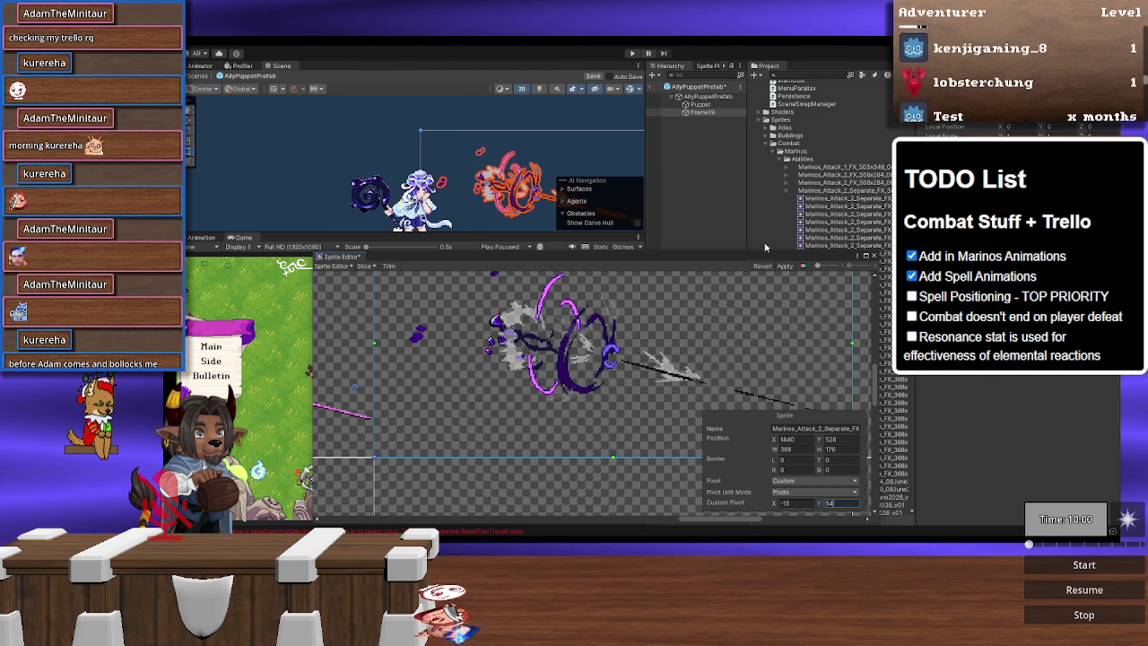
{"action": "left_click", "coordinate": [783, 266]}
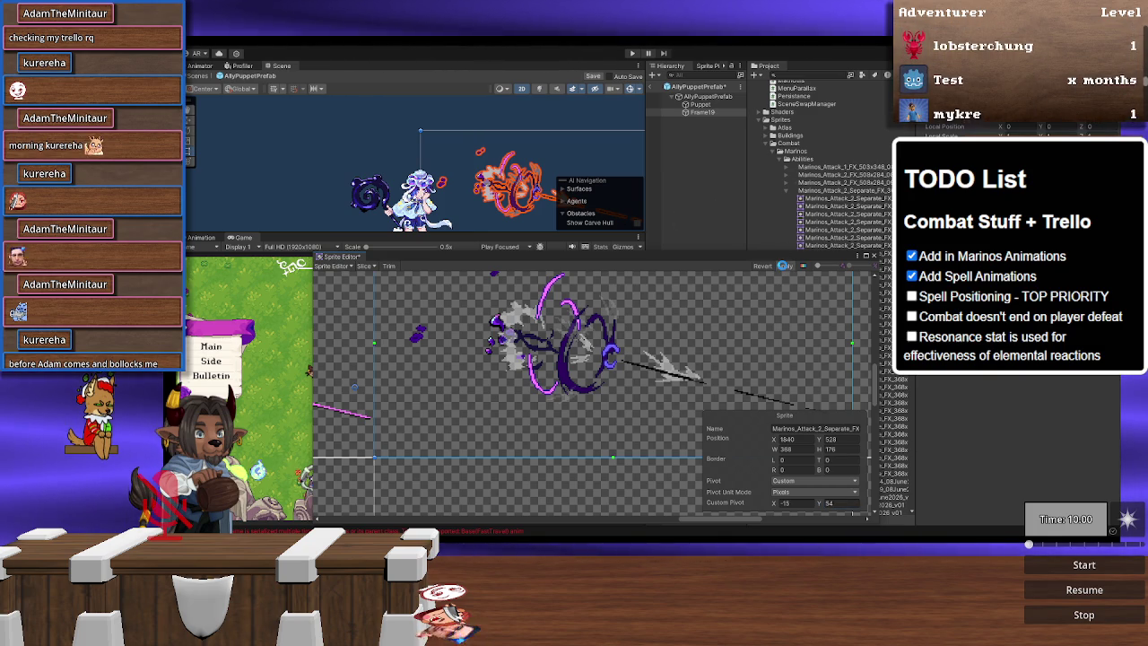
{"action": "left_click", "coordinate": [783, 267]}
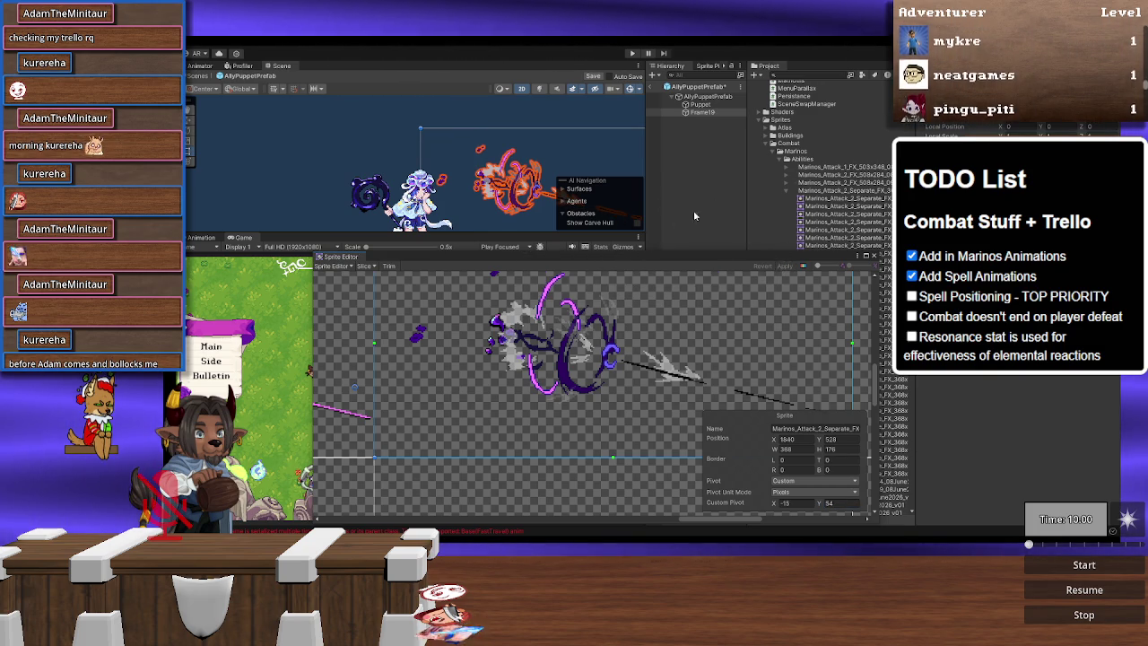
{"action": "scroll", "coordinate": [457, 191], "scroll_direction": "up", "scroll_amount": 6}
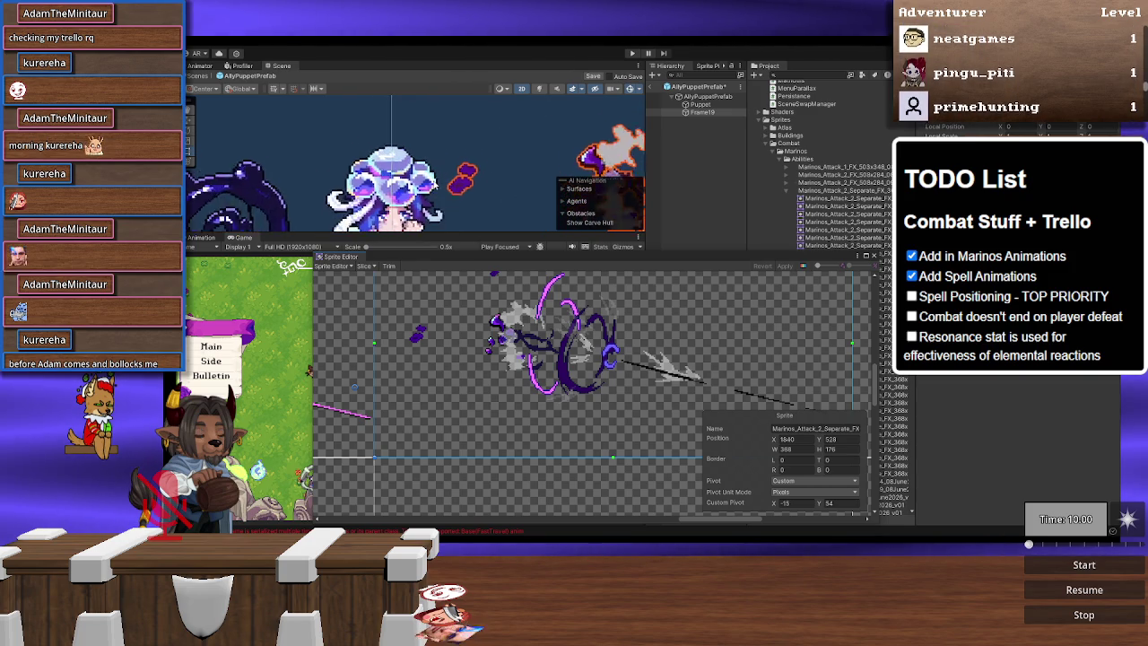
Step: Lower frame _19's pivot Y to 52, giving -15, 52 pixels, and apply it
{"action": "scroll", "coordinate": [459, 184], "scroll_direction": "up", "scroll_amount": 3}
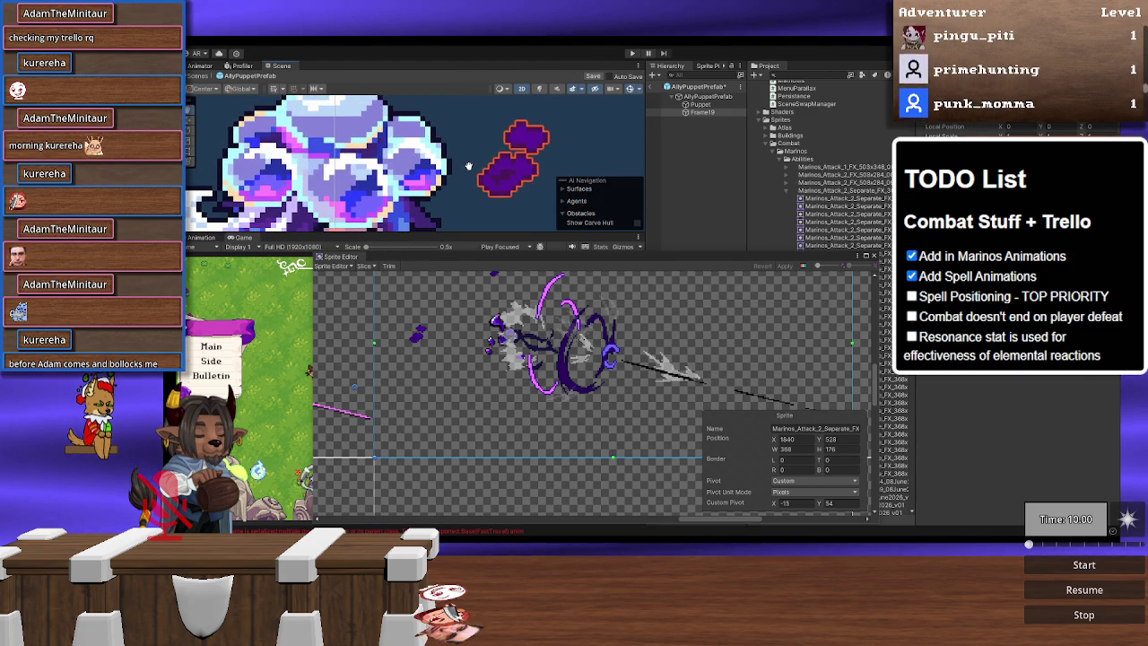
{"action": "left_click", "coordinate": [831, 505]}
{"action": "type", "text": "50"}
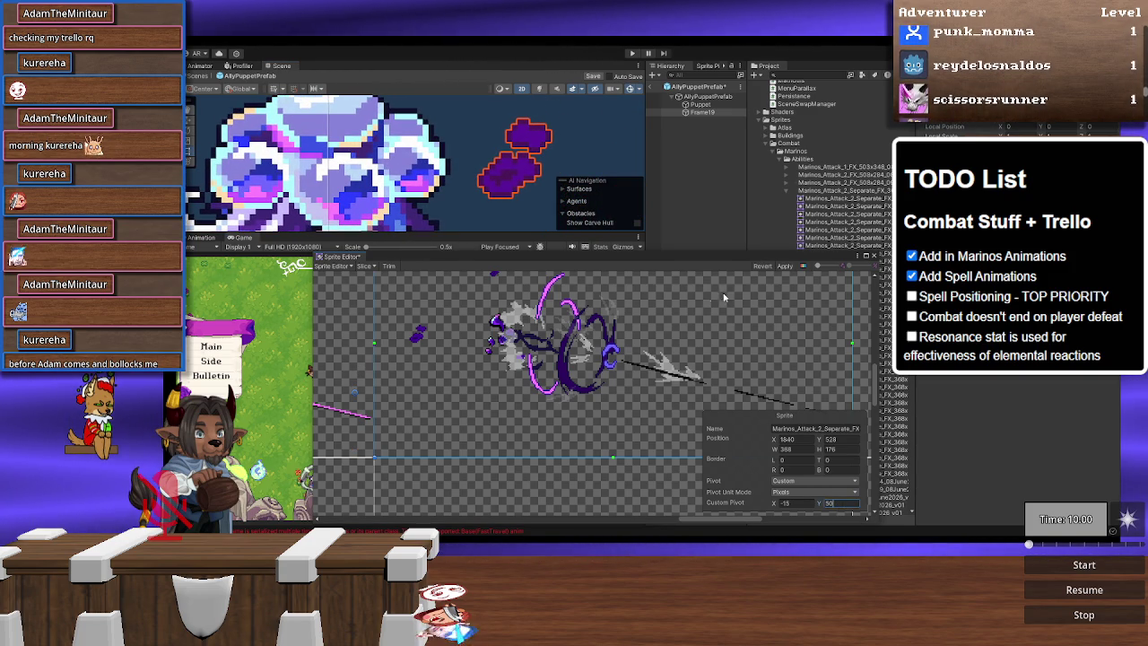
{"action": "left_click", "coordinate": [789, 265]}
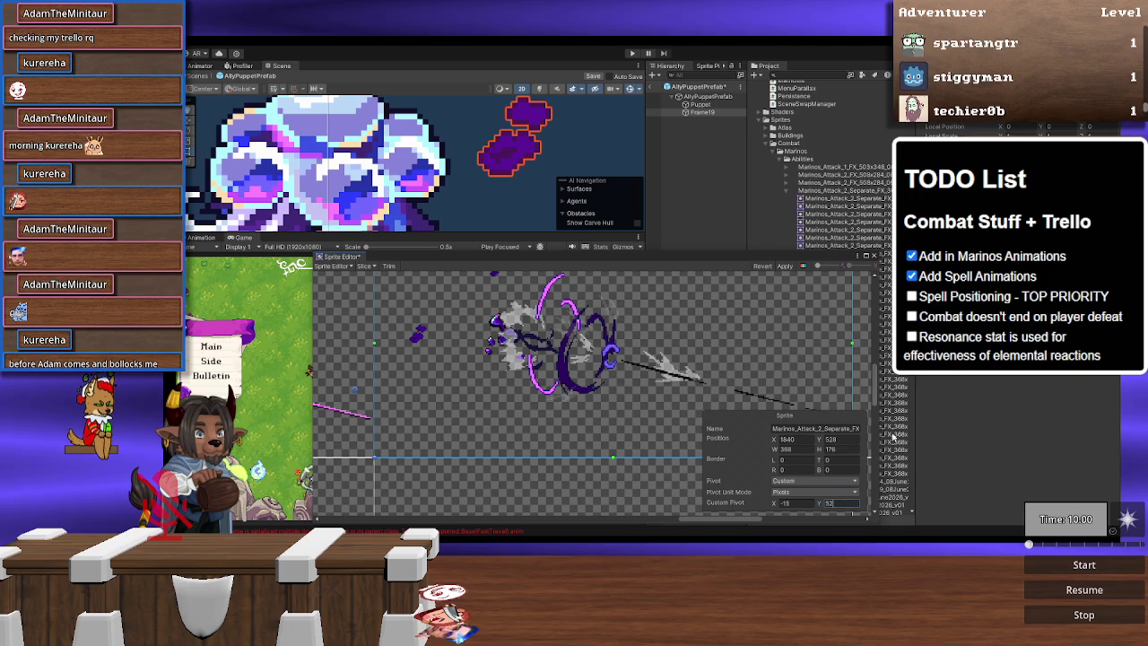
{"action": "left_click", "coordinate": [788, 266]}
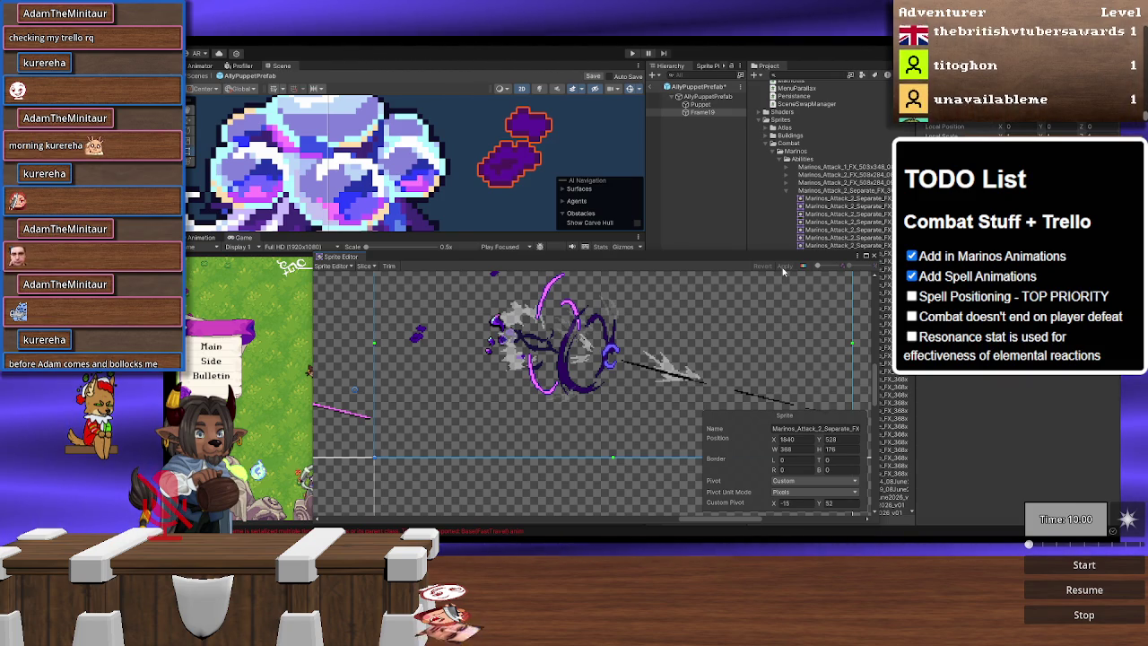
{"action": "left_click", "coordinate": [787, 492]}
Step: Switch to Normalized units and copy pivot -0.0407608, 0.2954545 into the Sprite Pivot tool's X and Y fields
{"action": "left_click", "coordinate": [800, 503]}
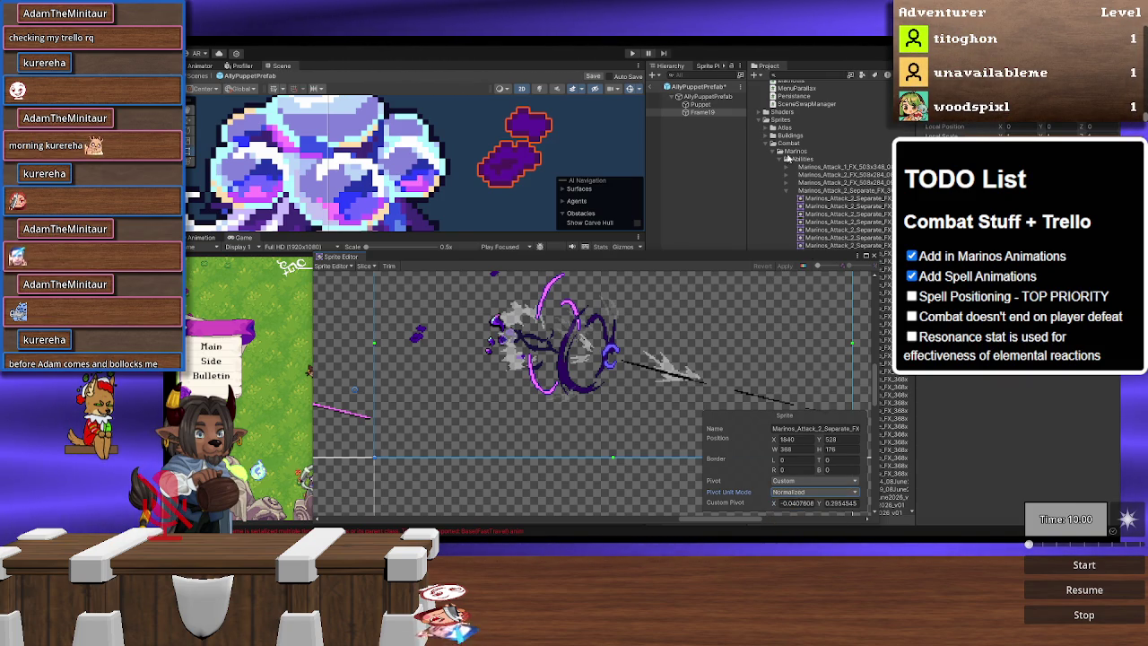
{"action": "left_click", "coordinate": [707, 66]}
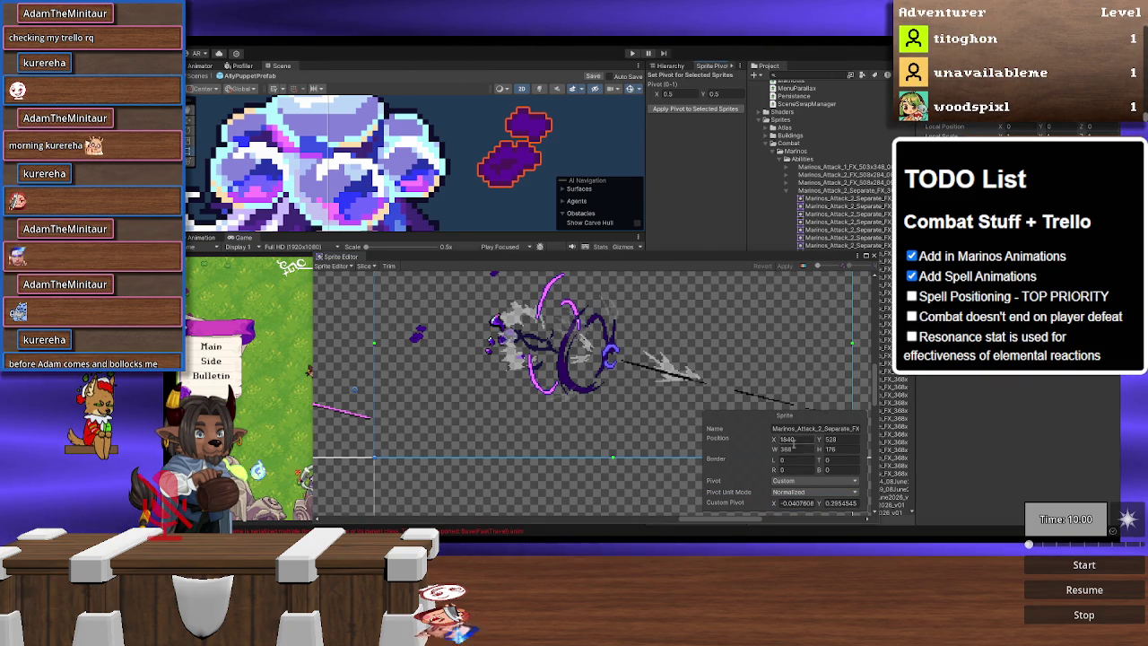
{"action": "left_click", "coordinate": [797, 505]}
{"action": "key", "text": "ctrl+c"}
{"action": "left_click", "coordinate": [680, 94]}
{"action": "key", "text": "ctrl+v"}
{"action": "left_click", "coordinate": [841, 502]}
{"action": "key", "text": "ctrl+c"}
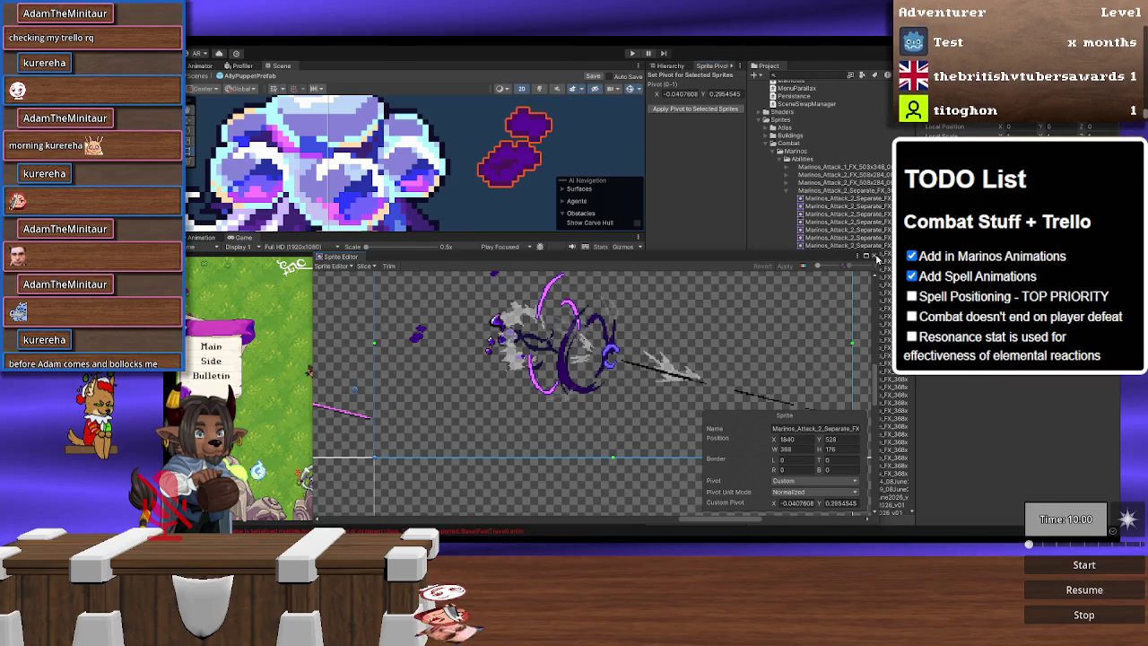
{"action": "left_click", "coordinate": [724, 93]}
{"action": "key", "text": "ctrl+v"}
{"action": "left_click", "coordinate": [836, 387]}
{"action": "key", "text": "Up"}
{"action": "key", "text": "Up"}
{"action": "key", "text": "Up"}
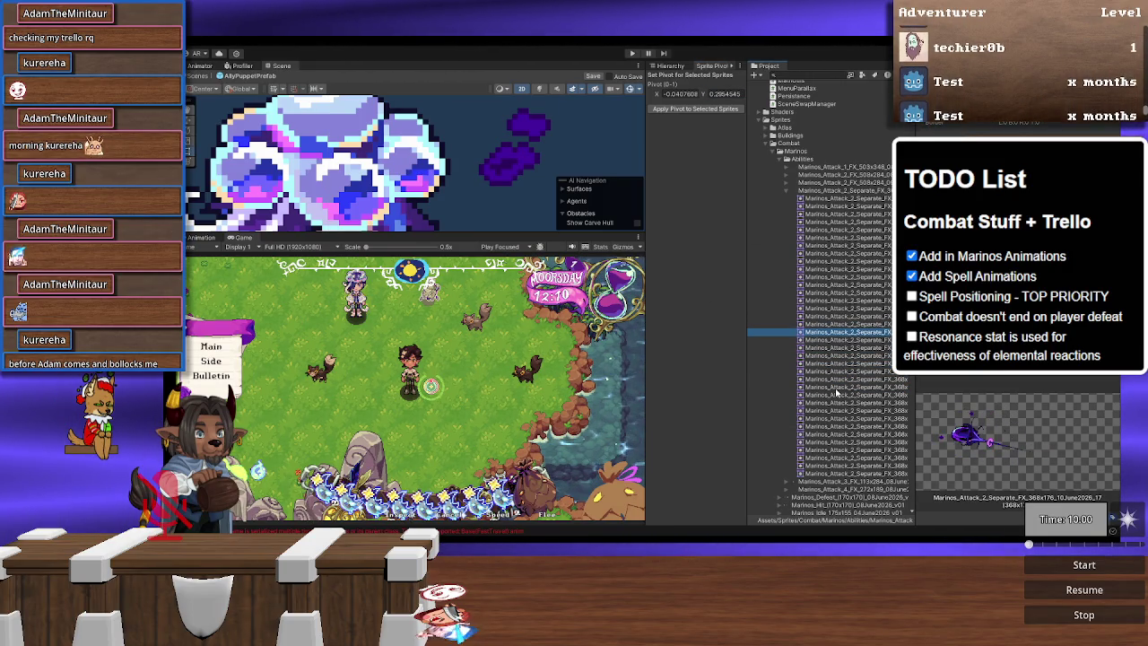
Step: Select a range of Marinos_Attack_2 frames and apply the -0.0407608, 0.2954545 pivot to them
{"action": "key", "text": "Down"}
{"action": "key", "text": "Down"}
{"action": "key", "text": "Down"}
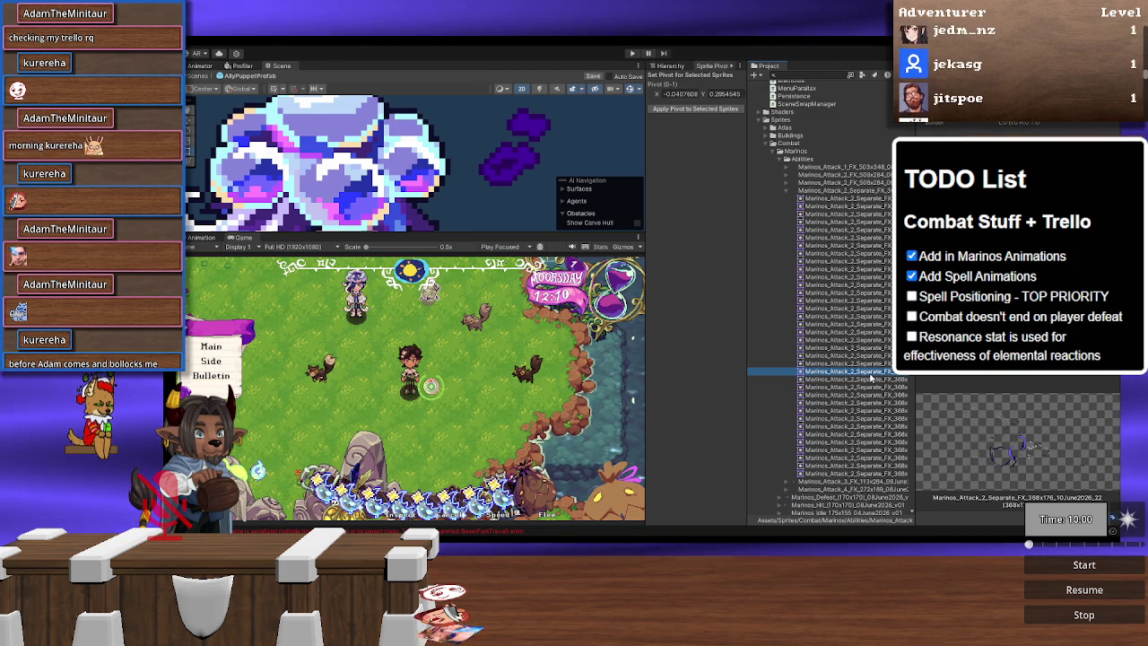
{"action": "key", "text": "Down"}
{"action": "key", "text": "Down"}
{"action": "key", "text": "Down"}
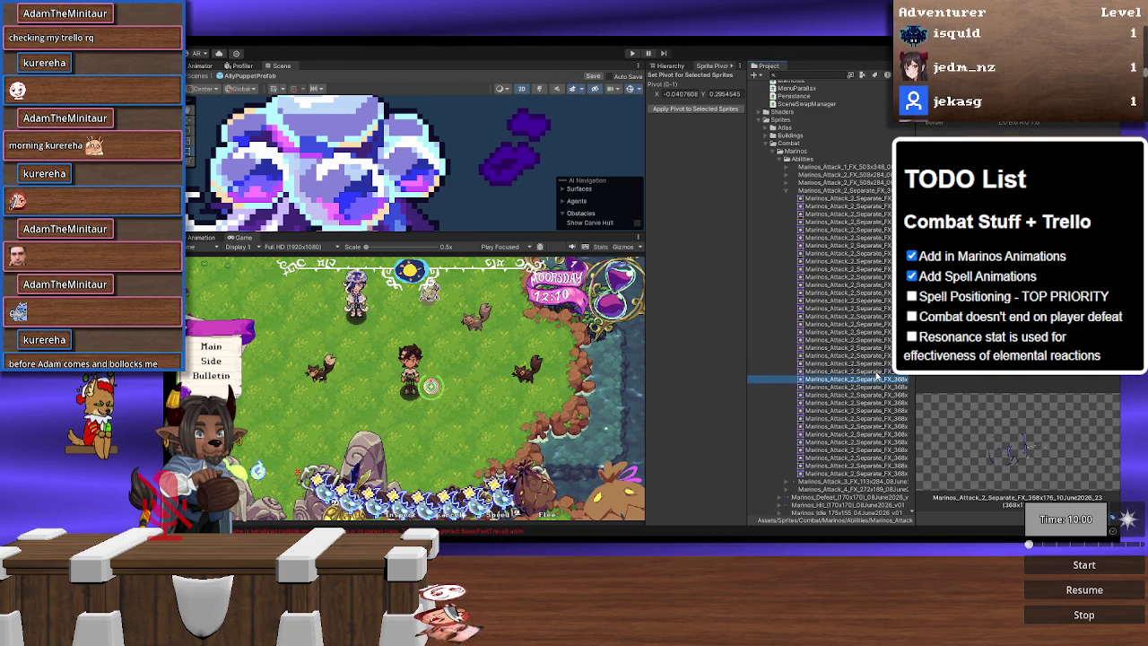
{"action": "key", "text": "Up"}
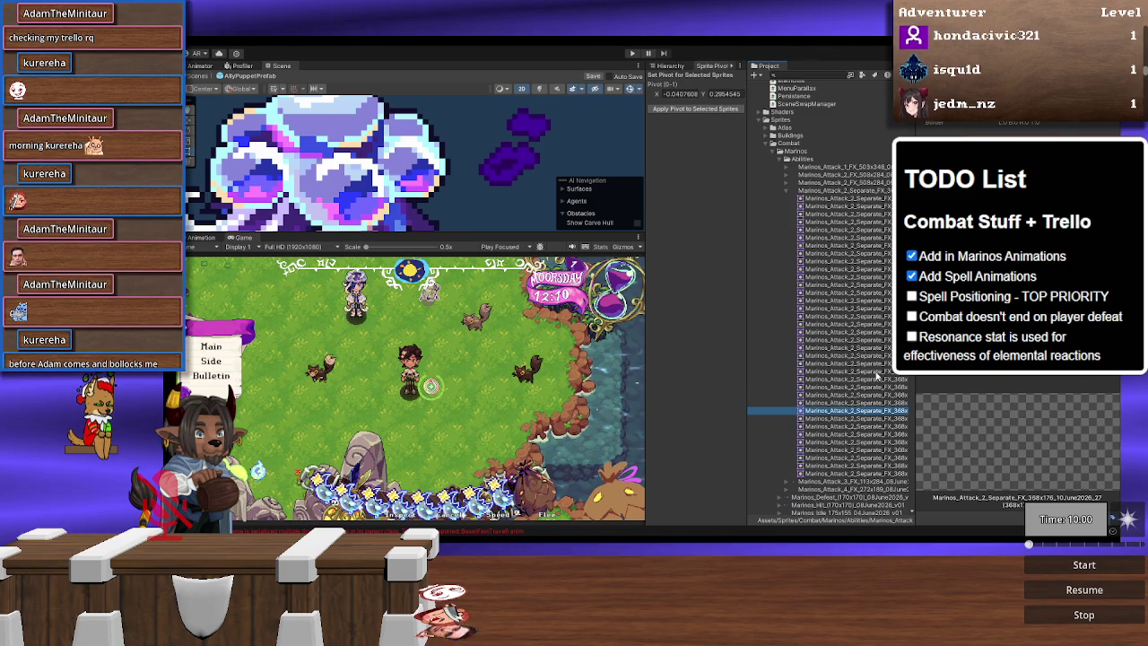
{"action": "key", "text": "Up"}
{"action": "key", "text": "Up"}
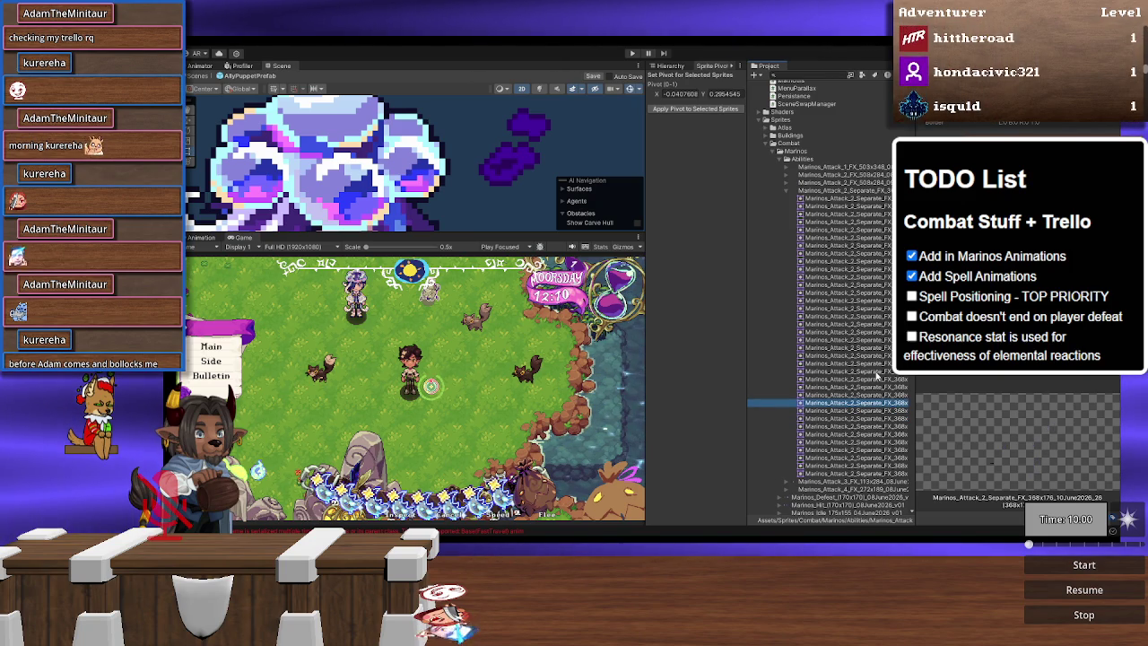
{"action": "key", "text": "Up"}
{"action": "key", "text": "Up"}
{"action": "key", "text": "Up"}
{"action": "key", "text": "Up"}
{"action": "key", "text": "Up"}
{"action": "key", "text": "Down"}
{"action": "key", "text": "Down"}
{"action": "key", "text": "Down"}
{"action": "key", "text": "Down"}
{"action": "key", "text": "Down"}
{"action": "key", "text": "Down"}
{"action": "key", "text": "Down"}
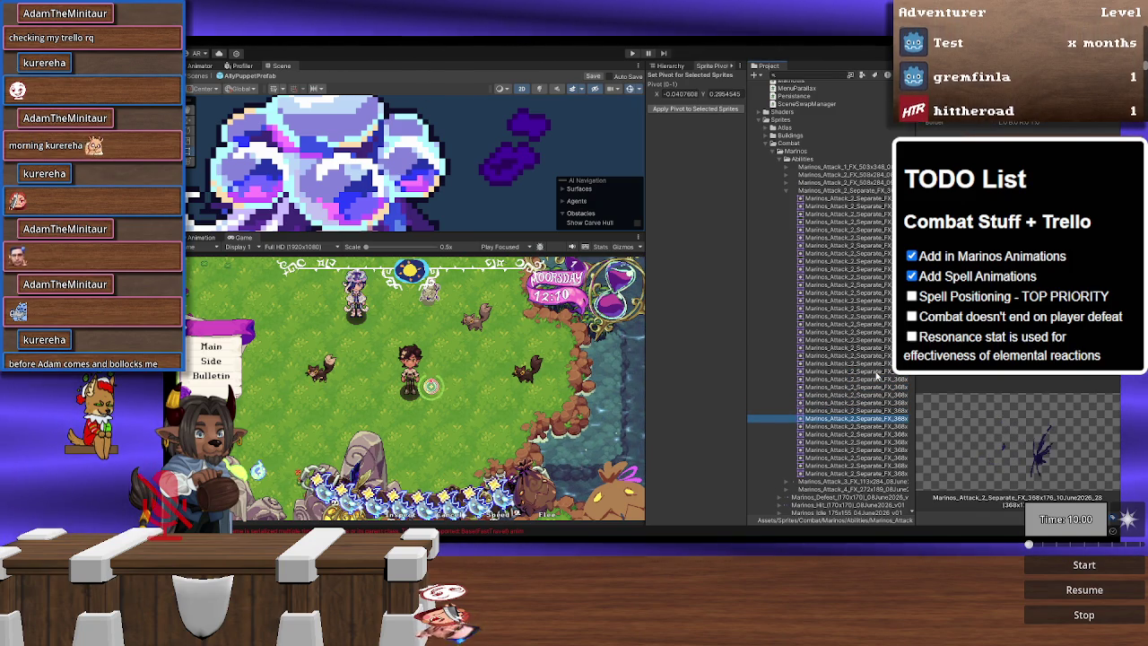
{"action": "key", "text": "Up"}
{"action": "key", "text": "shift+Up"}
{"action": "key", "text": "shift+Up"}
{"action": "key", "text": "shift+Up"}
{"action": "key", "text": "shift+Up"}
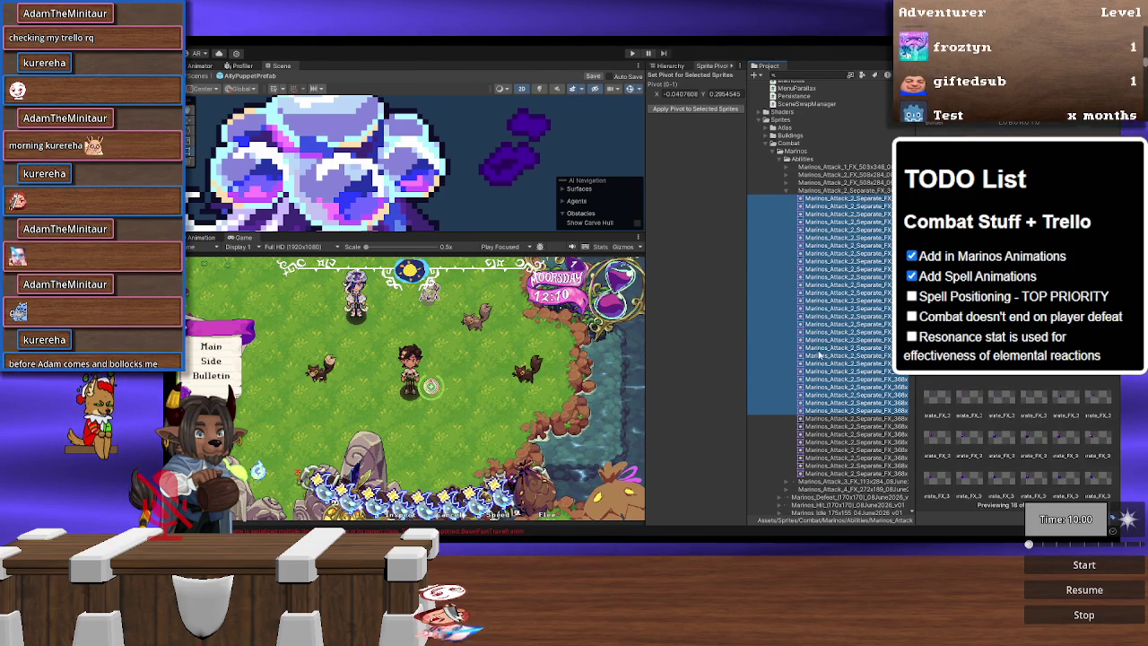
{"action": "left_click", "coordinate": [704, 109]}
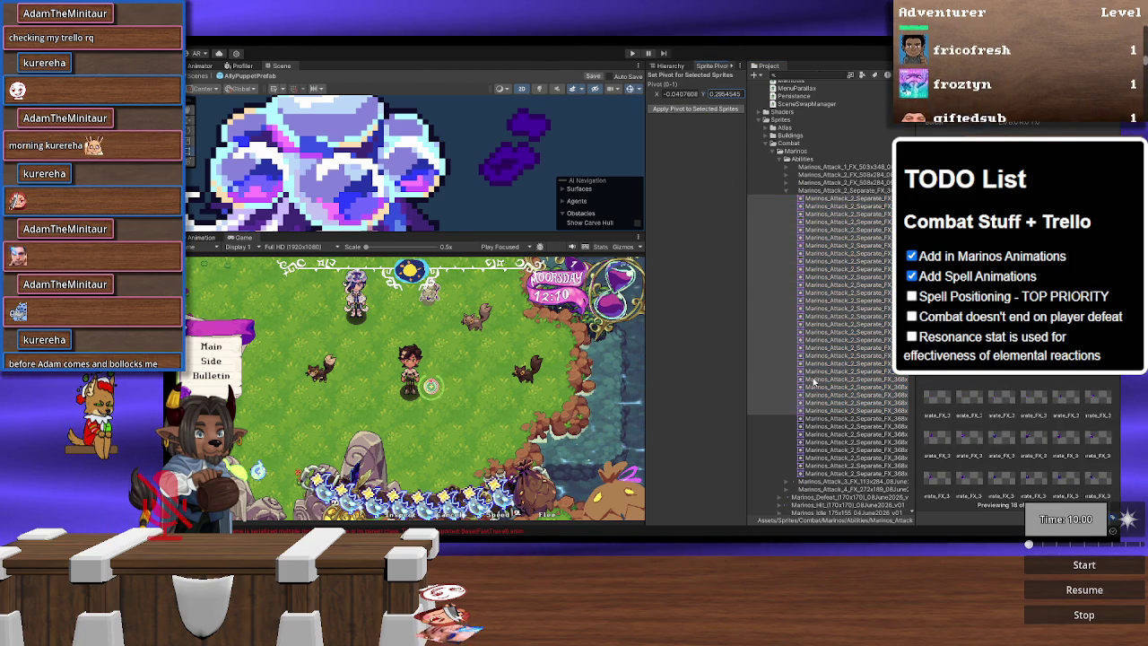
{"action": "left_click", "coordinate": [870, 420]}
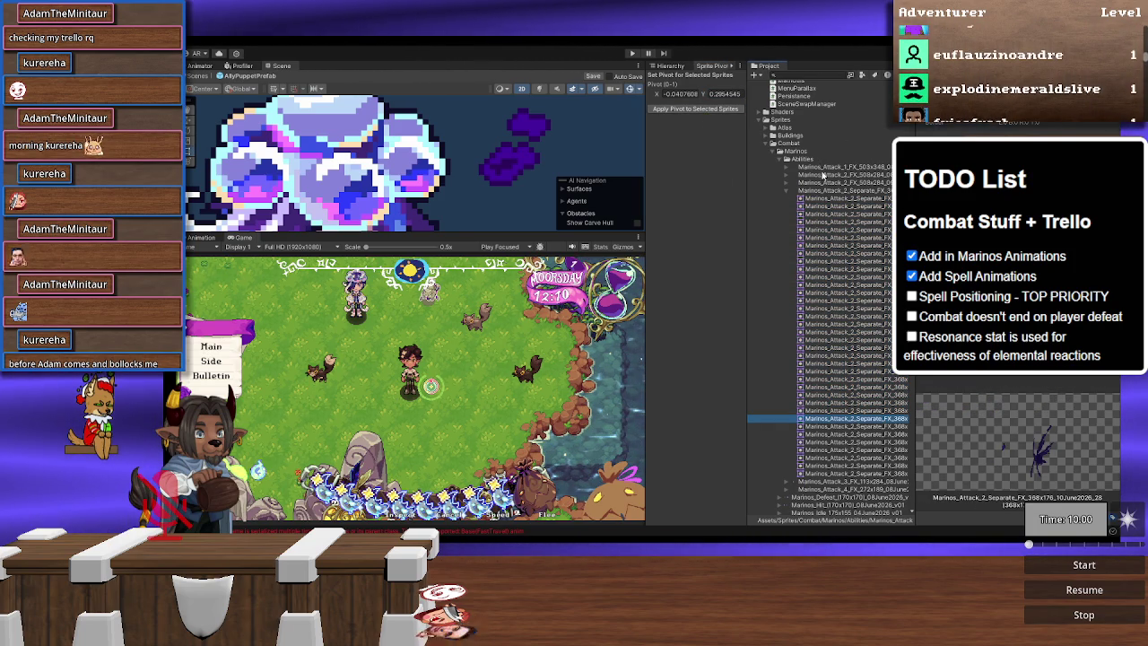
Step: Open the Marinos_Attack_2_Separate_FX sprite sheet in the Sprite Editor and move the window higher
{"action": "left_click", "coordinate": [843, 190]}
{"action": "left_click", "coordinate": [1112, 188]}
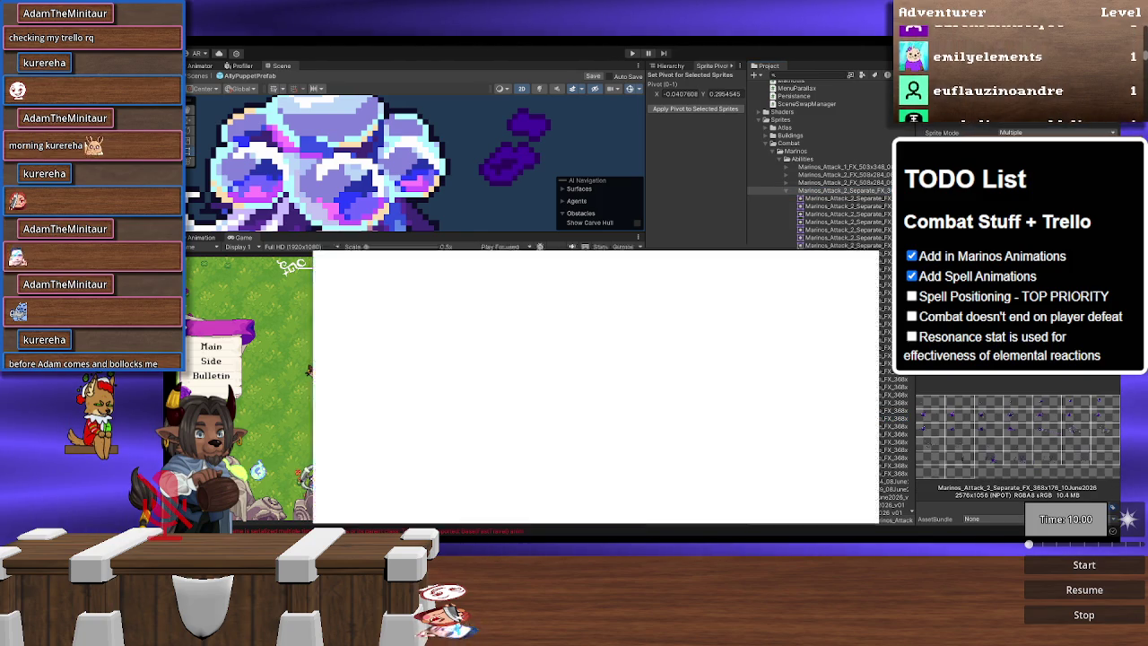
{"action": "left_click_drag", "start_coordinate": [615, 252], "coordinate": [638, 152]}
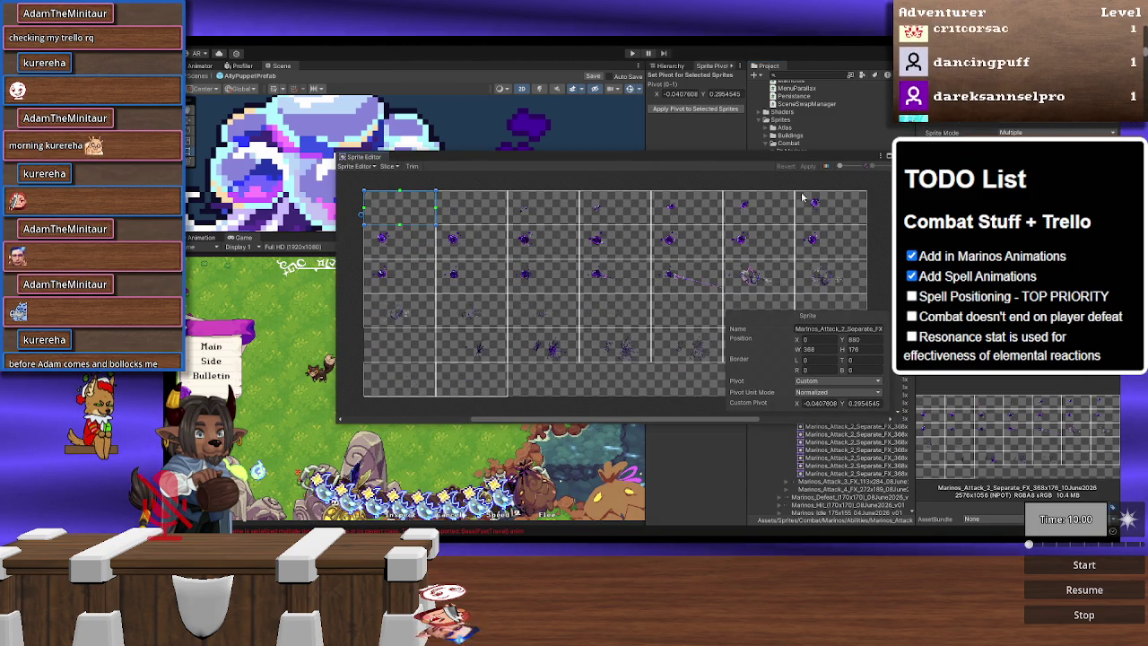
{"action": "scroll", "coordinate": [531, 325], "scroll_direction": "up", "scroll_amount": 2}
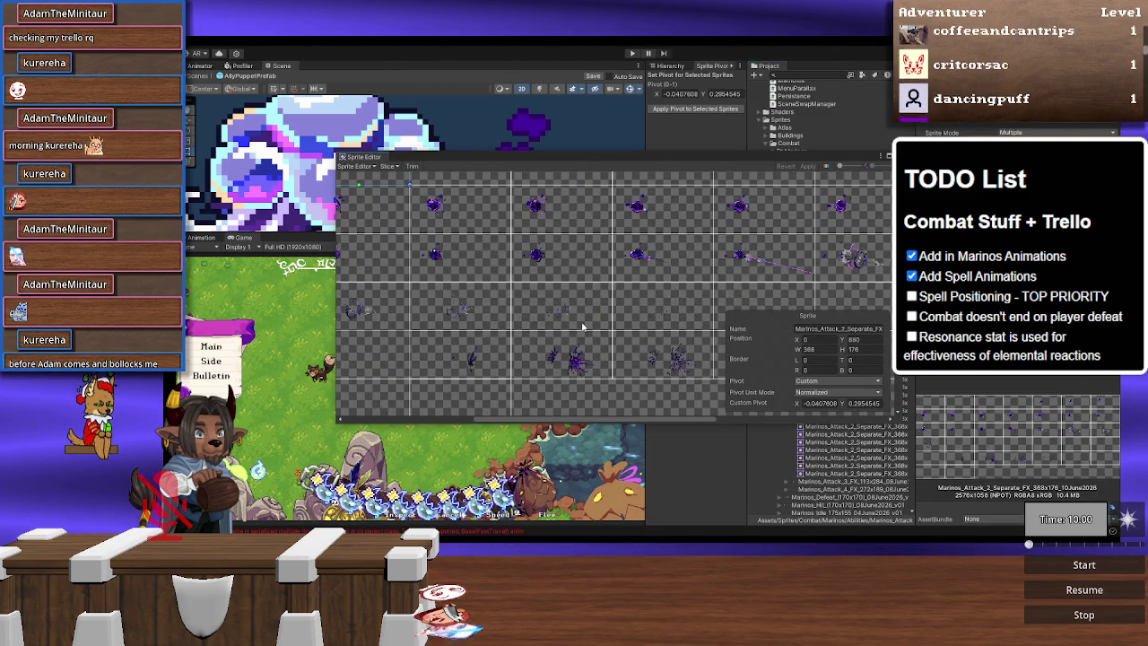
{"action": "scroll", "coordinate": [451, 284], "scroll_direction": "down", "scroll_amount": 3}
Step: Inspect several frames in the grid for their pivots, then select a frame's name field
{"action": "left_click", "coordinate": [651, 269]}
{"action": "left_click", "coordinate": [702, 269]}
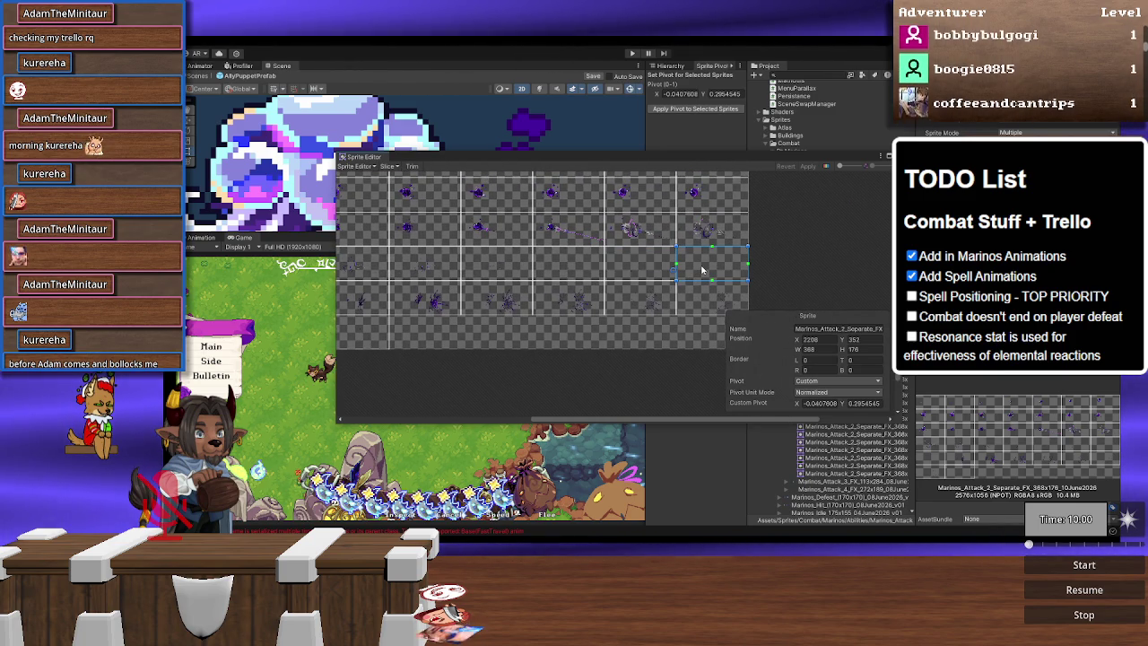
{"action": "scroll", "coordinate": [584, 278], "scroll_direction": "left", "scroll_amount": 3}
{"action": "left_click", "coordinate": [548, 289]}
{"action": "scroll", "coordinate": [592, 318], "scroll_direction": "up", "scroll_amount": 4}
{"action": "scroll", "coordinate": [634, 334], "scroll_direction": "down", "scroll_amount": 3}
{"action": "scroll", "coordinate": [569, 331], "scroll_direction": "up", "scroll_amount": 2}
{"action": "left_click", "coordinate": [861, 330]}
Step: Rename the first frame to Marinos_Attack_2_Separate_FX_Impact_1
{"action": "key", "text": "End"}
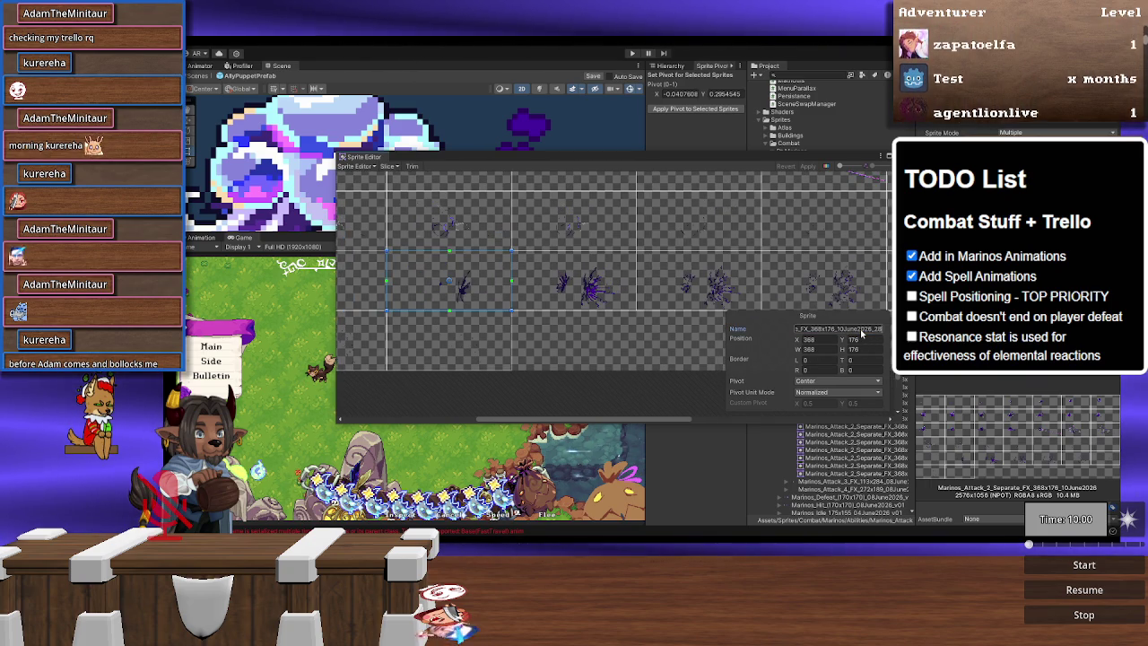
{"action": "key", "text": "Left"}
{"action": "key", "text": "Left"}
{"action": "key", "text": "Left"}
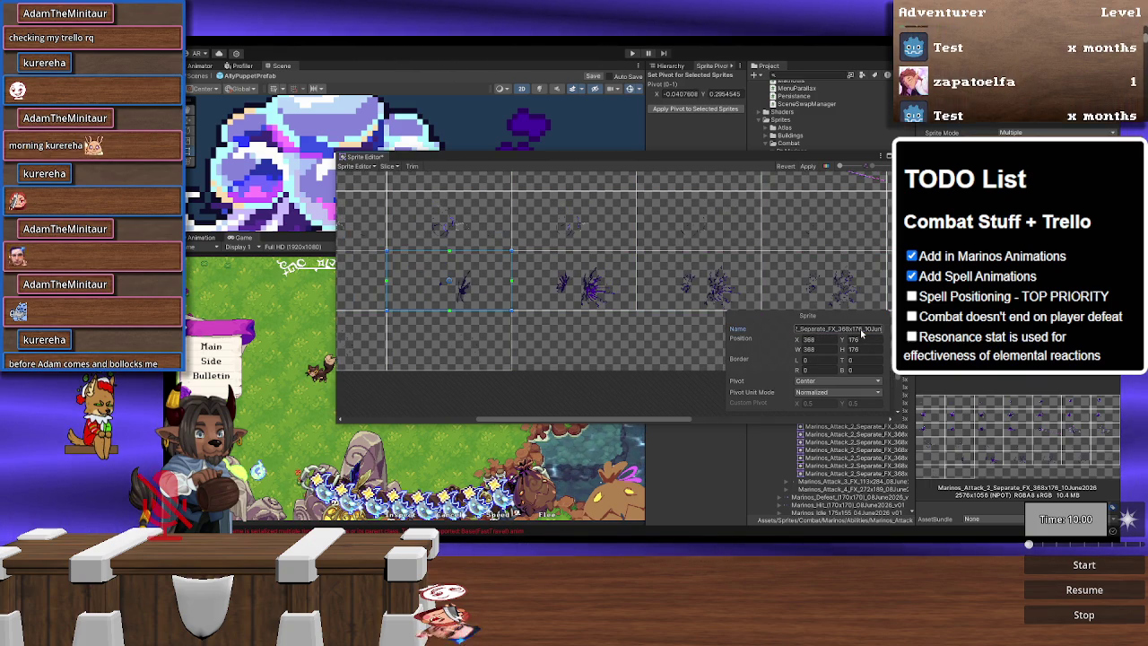
{"action": "key", "text": "Left"}
{"action": "key", "text": "Left"}
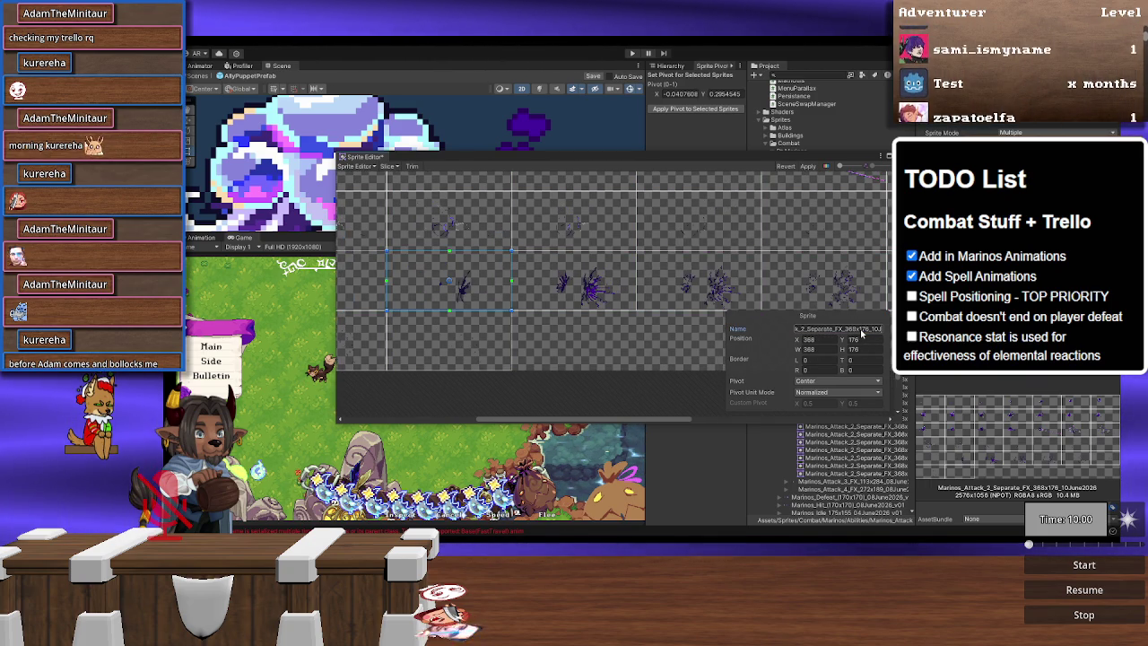
{"action": "key", "text": "Left"}
{"action": "key", "text": "Left"}
{"action": "key", "text": "Left"}
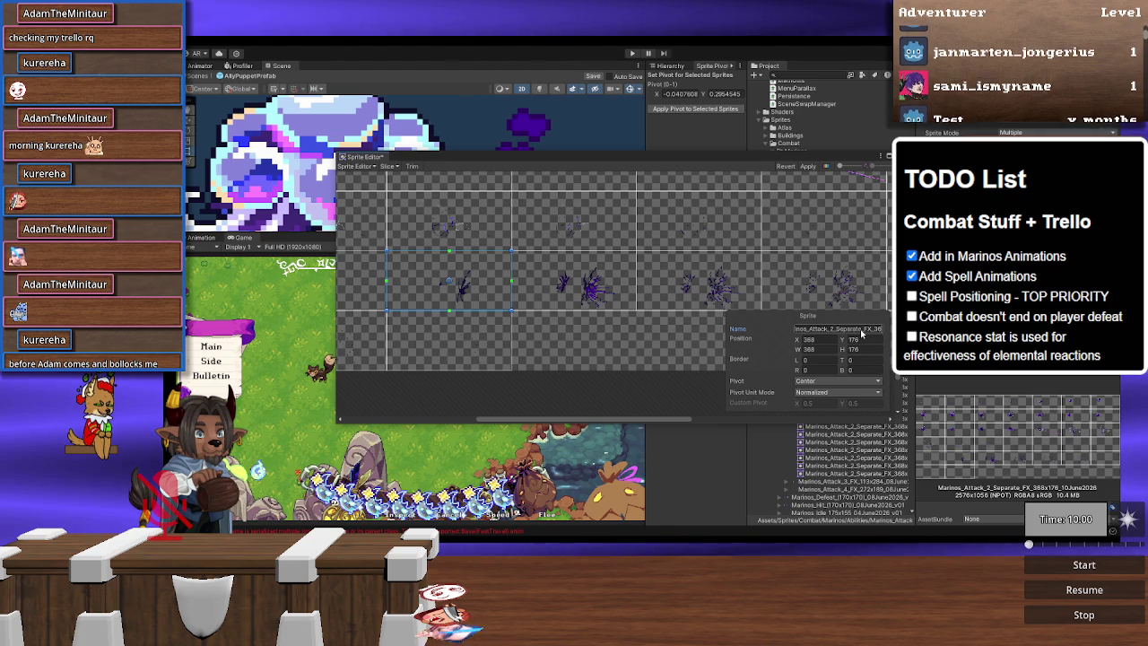
{"action": "type", "text": "Impact"}
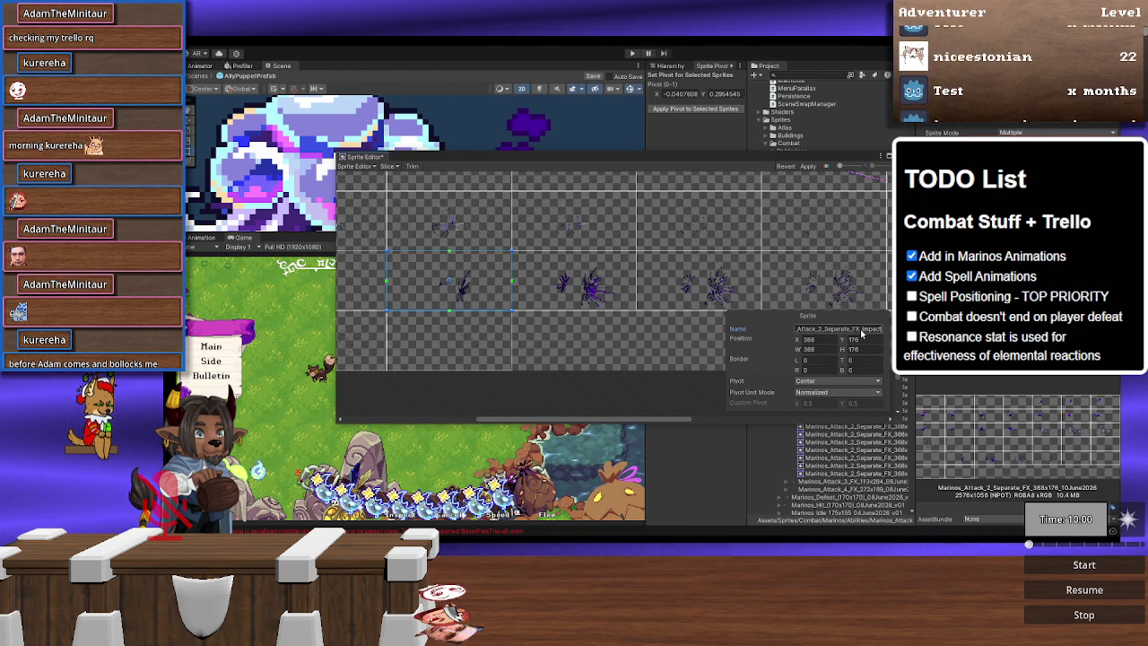
{"action": "key", "text": "Delete"}
{"action": "key", "text": "Delete"}
{"action": "key", "text": "Delete"}
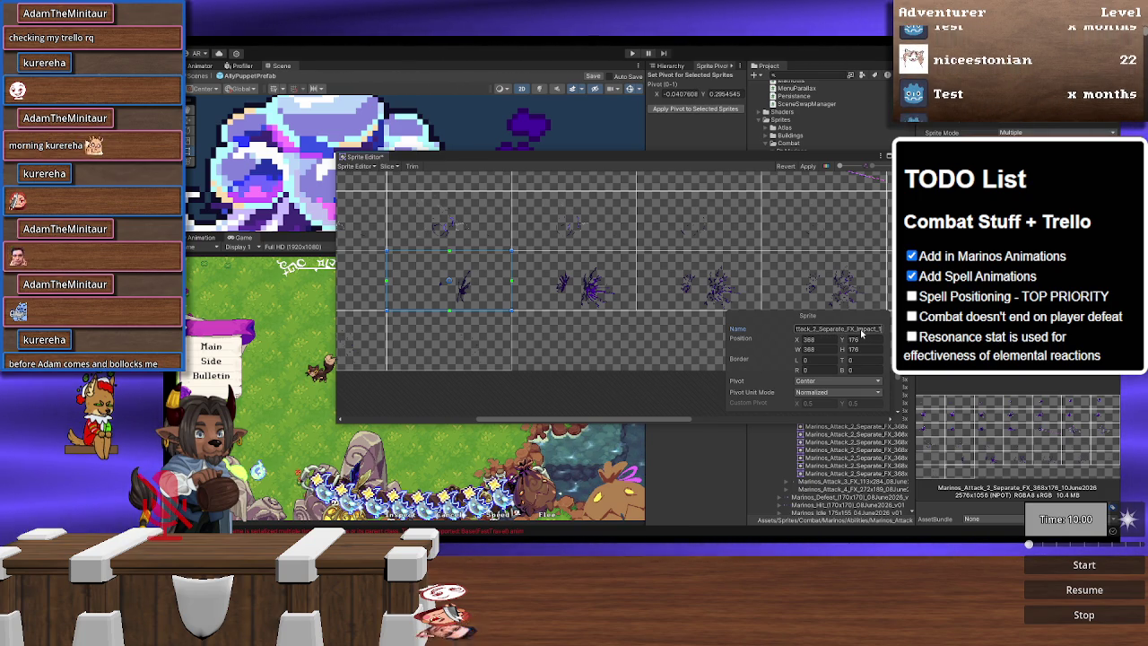
{"action": "key", "text": "Return"}
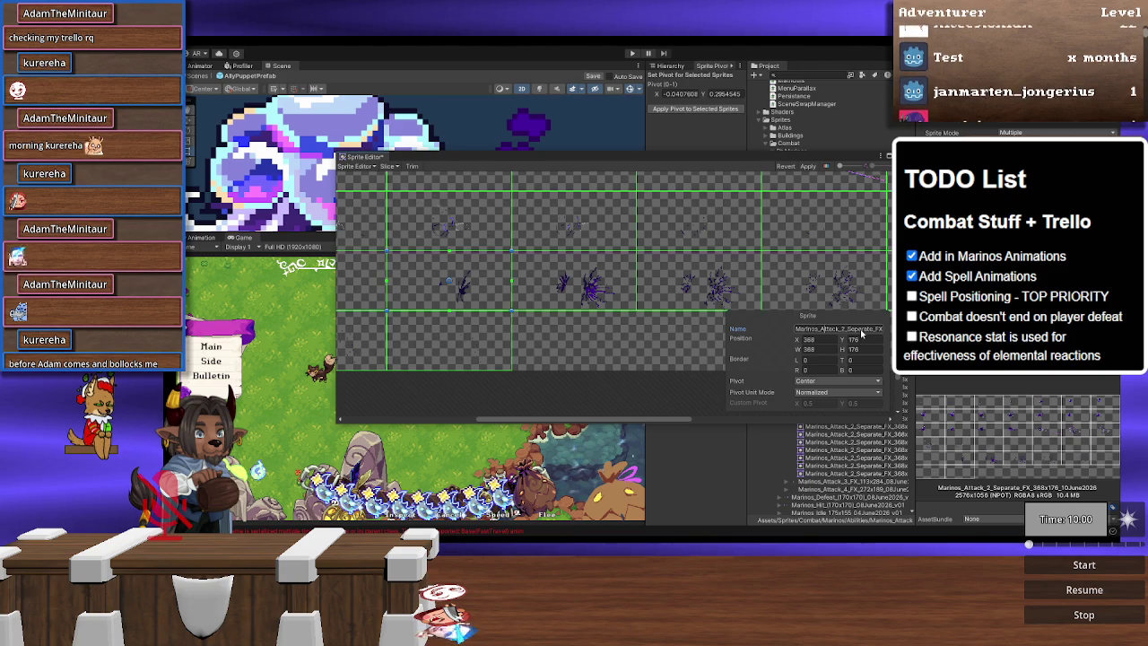
{"action": "left_click", "coordinate": [861, 331]}
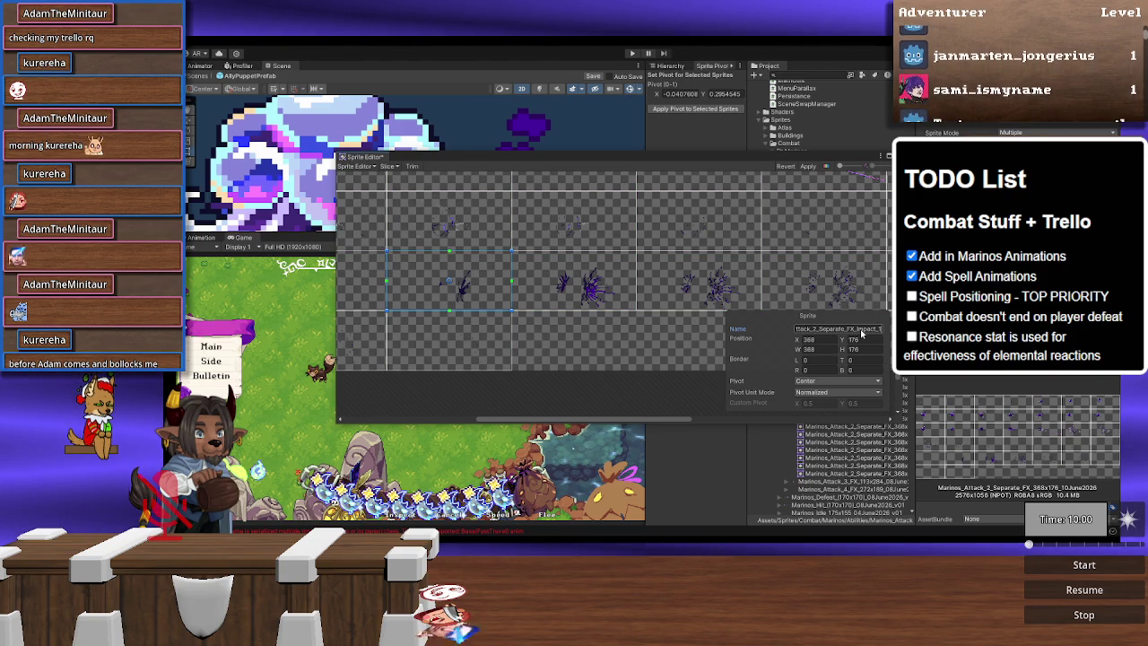
{"action": "double_click", "coordinate": [861, 332]}
{"action": "key", "text": "Return"}
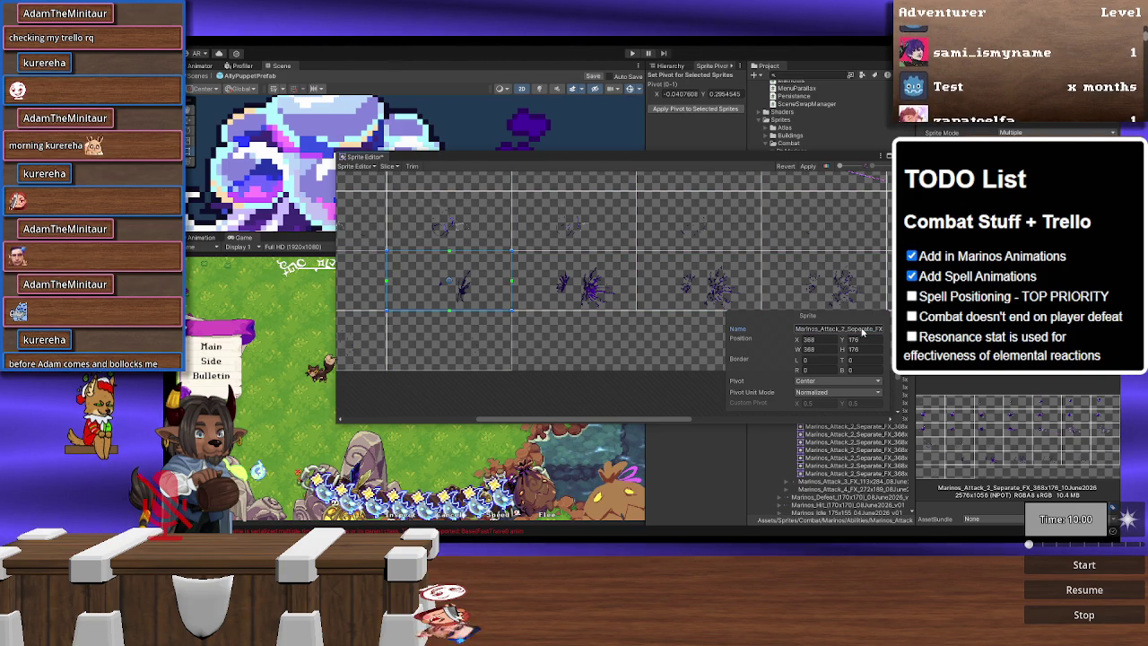
Step: Rename the next two slices to ..._Impact_2 and ..._Impact_3
{"action": "left_click", "coordinate": [580, 280]}
{"action": "left_click", "coordinate": [841, 328]}
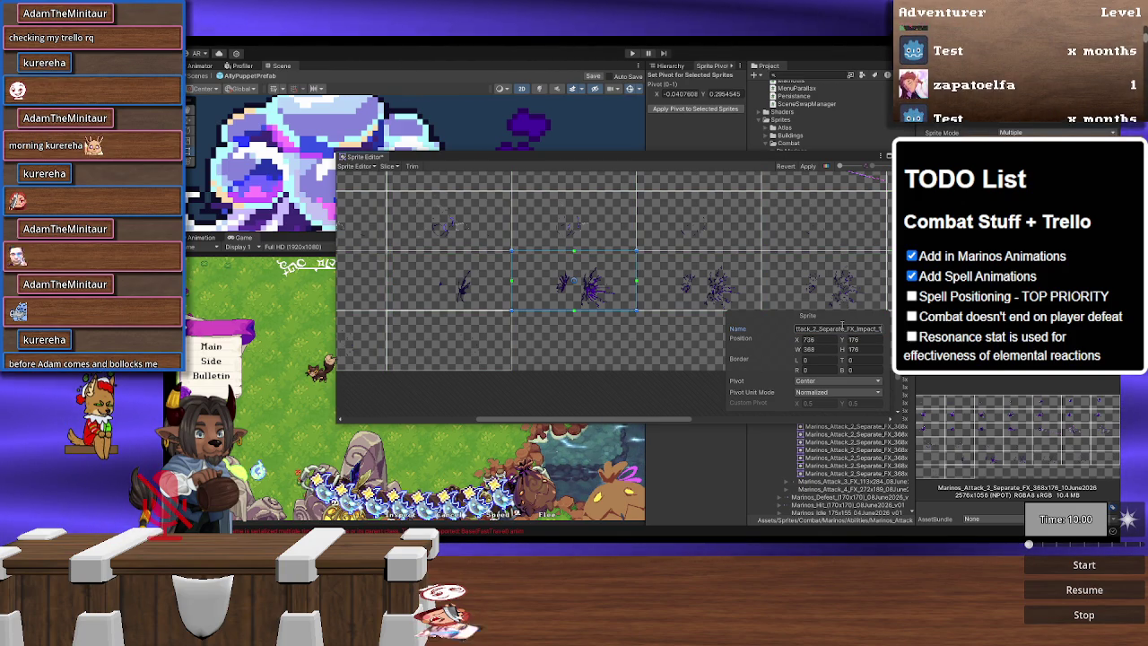
{"action": "double_click", "coordinate": [841, 328]}
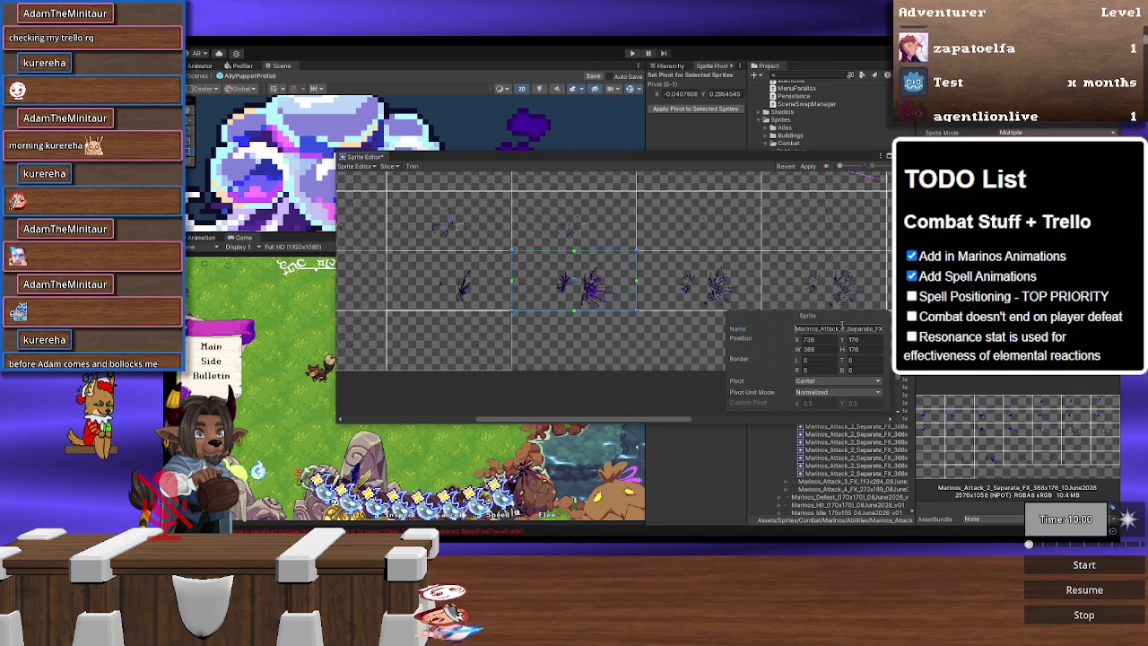
{"action": "left_click", "coordinate": [841, 329]}
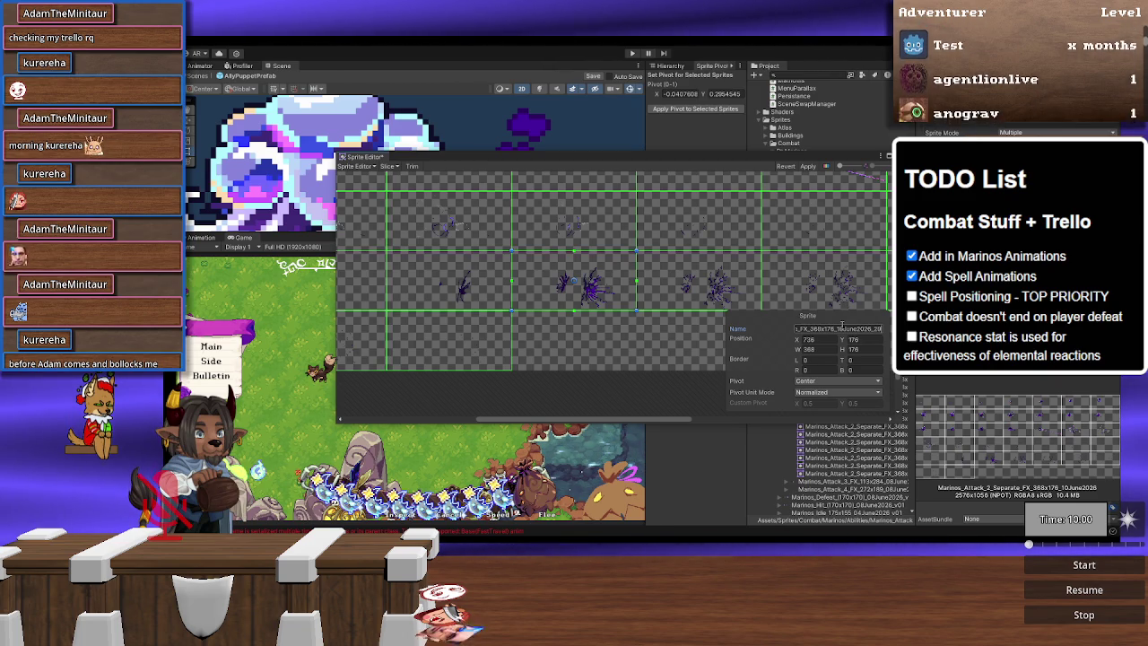
{"action": "left_click", "coordinate": [842, 328]}
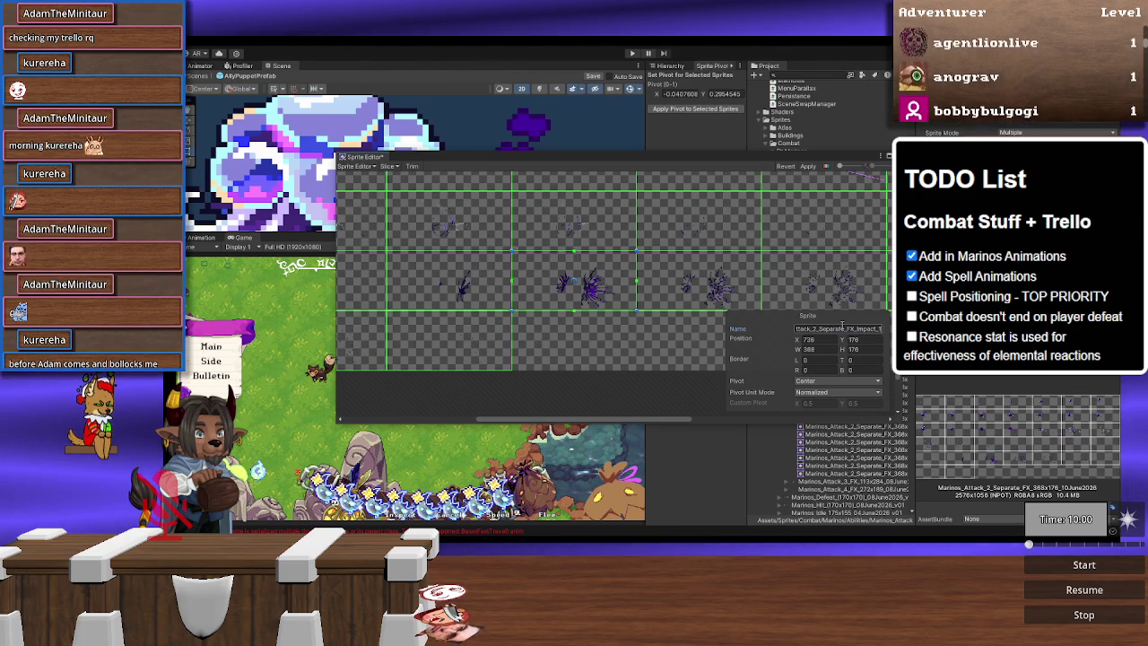
{"action": "key", "text": "BackSpace"}
{"action": "type", "text": "2"}
{"action": "left_click", "coordinate": [734, 302]}
{"action": "left_click", "coordinate": [840, 328]}
{"action": "key", "text": "BackSpace"}
{"action": "type", "text": "3"}
Step: Rename the fourth slice to ..._Impact_4 and the last slice in the row to ..._Impact_8
{"action": "scroll", "coordinate": [610, 269], "scroll_direction": "right", "scroll_amount": 3}
{"action": "left_click", "coordinate": [607, 268]}
{"action": "left_click", "coordinate": [857, 330]}
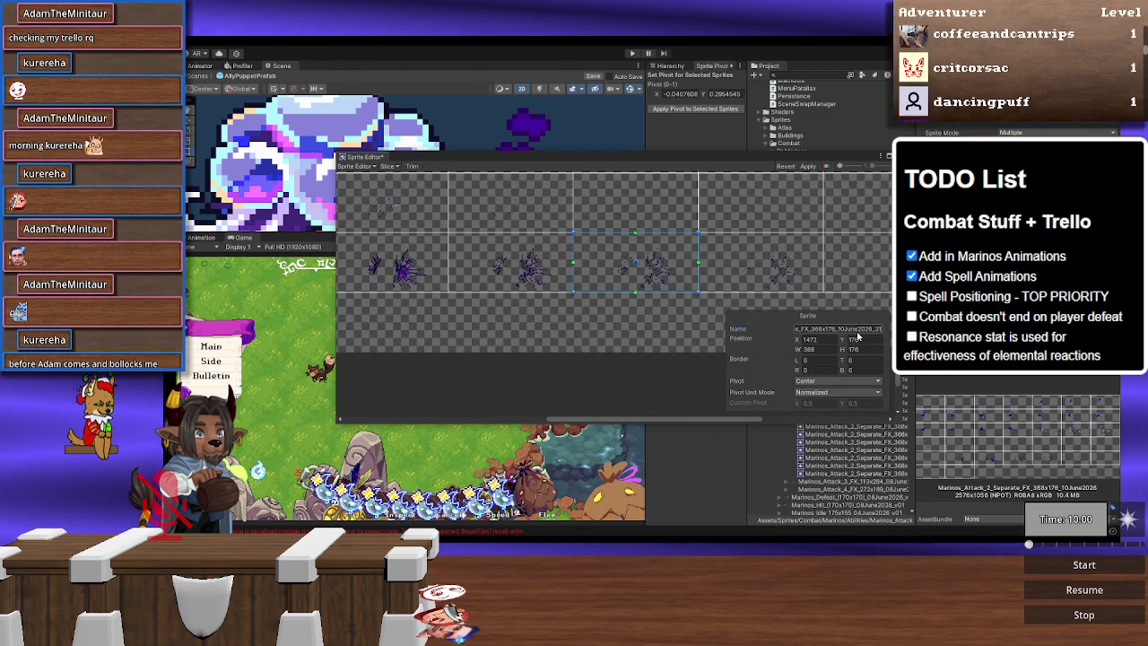
{"action": "key", "text": "ctrl+v"}
{"action": "key", "text": "BackSpace"}
{"action": "type", "text": "4"}
{"action": "left_click", "coordinate": [781, 251]}
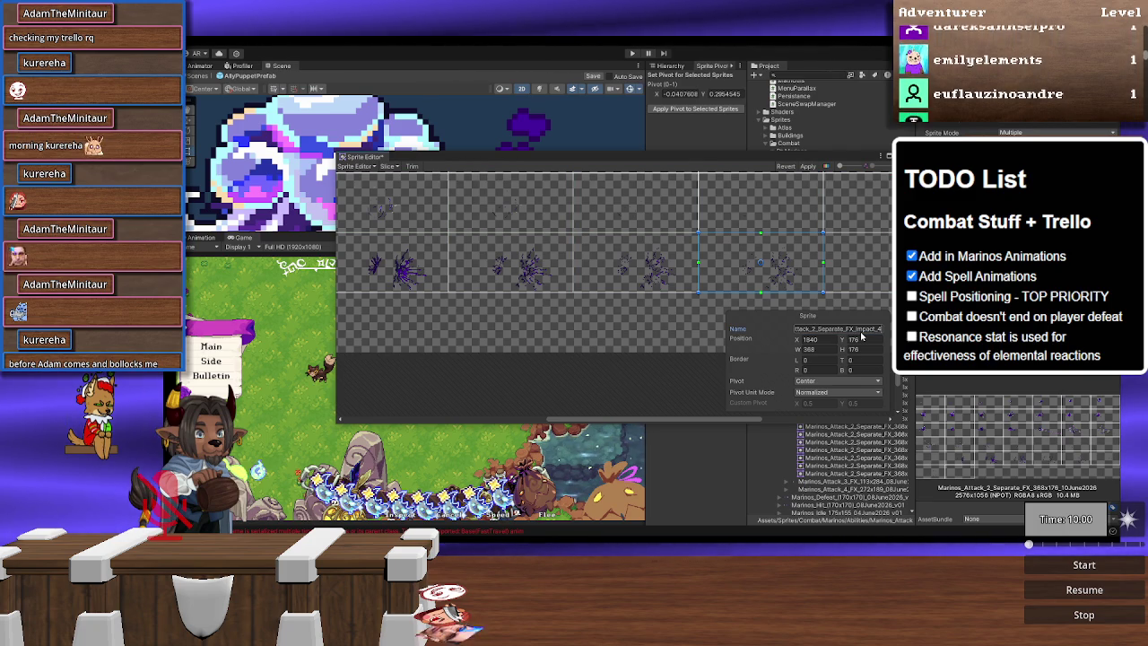
{"action": "scroll", "coordinate": [582, 276], "scroll_direction": "right", "scroll_amount": 3}
{"action": "left_click", "coordinate": [693, 286]}
{"action": "left_click", "coordinate": [852, 329]}
{"action": "key", "text": "ctrl+a"}
{"action": "key", "text": "ctrl+v"}
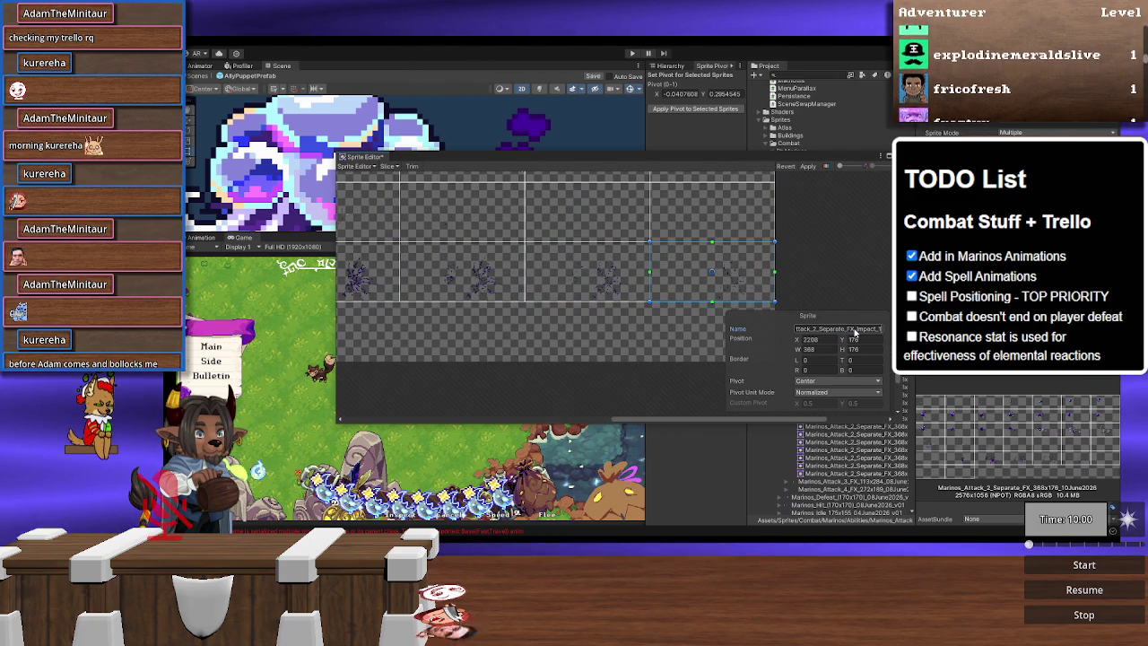
{"action": "type", "text": "8"}
Step: Name the bottom-left slices ..._Impact_7 and ..._Impact_8, then apply the changes and close the Sprite Editor
{"action": "scroll", "coordinate": [574, 316], "scroll_direction": "up", "scroll_amount": 2}
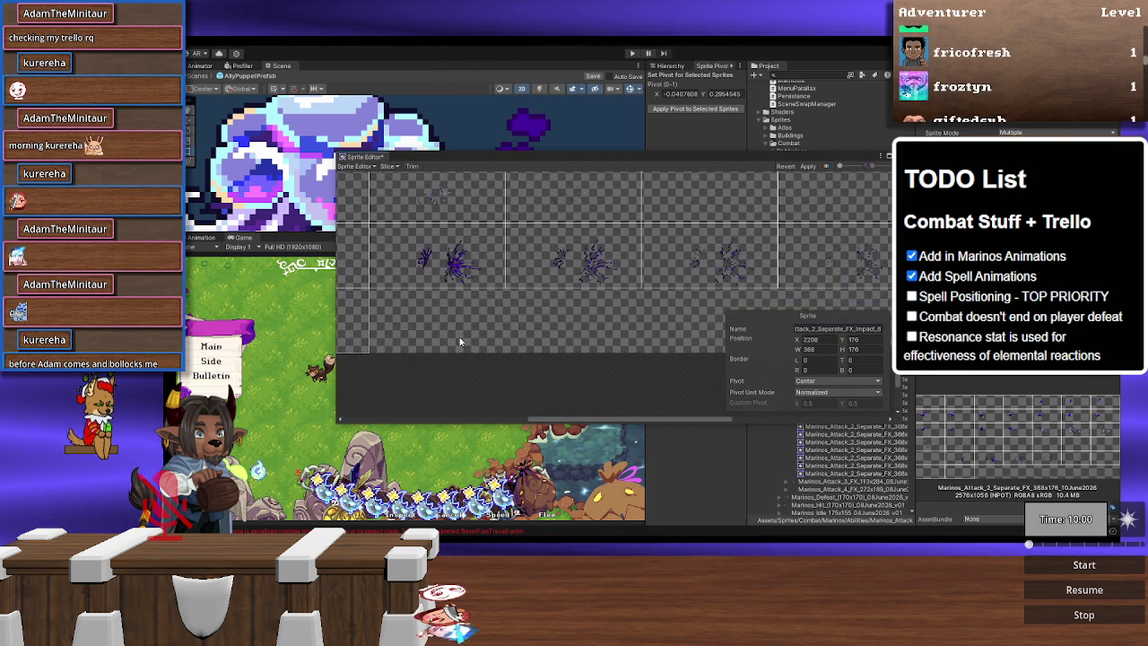
{"action": "scroll", "coordinate": [574, 316], "scroll_direction": "left", "scroll_amount": 1}
{"action": "left_click", "coordinate": [462, 309]}
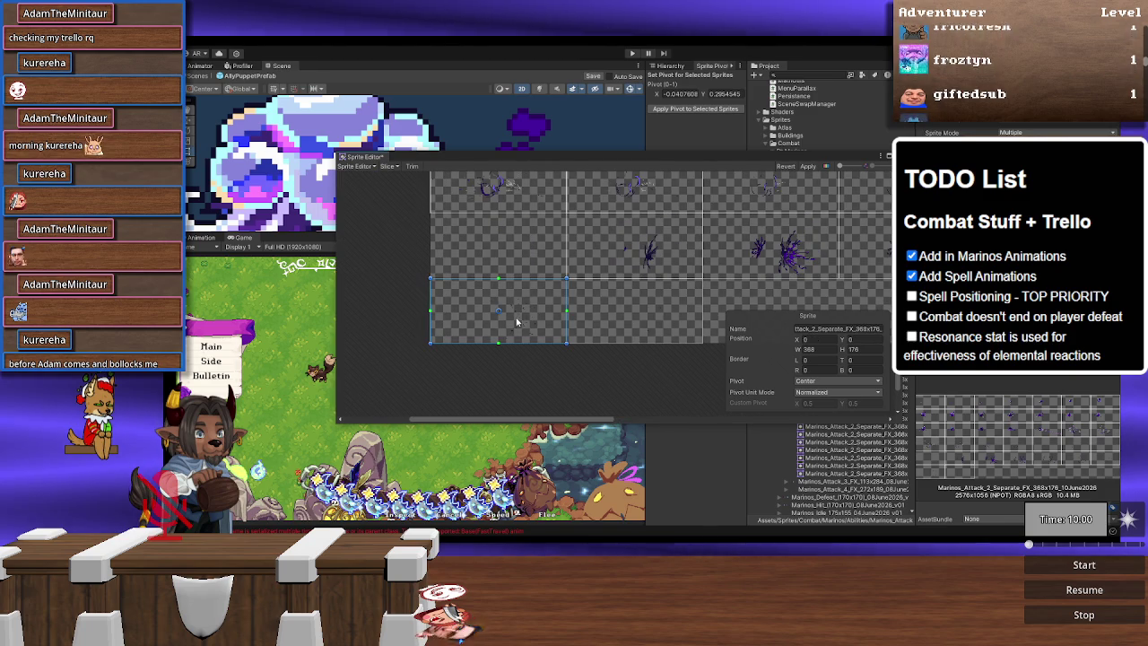
{"action": "left_click", "coordinate": [849, 330]}
{"action": "key", "text": "BackSpace"}
{"action": "type", "text": "7"}
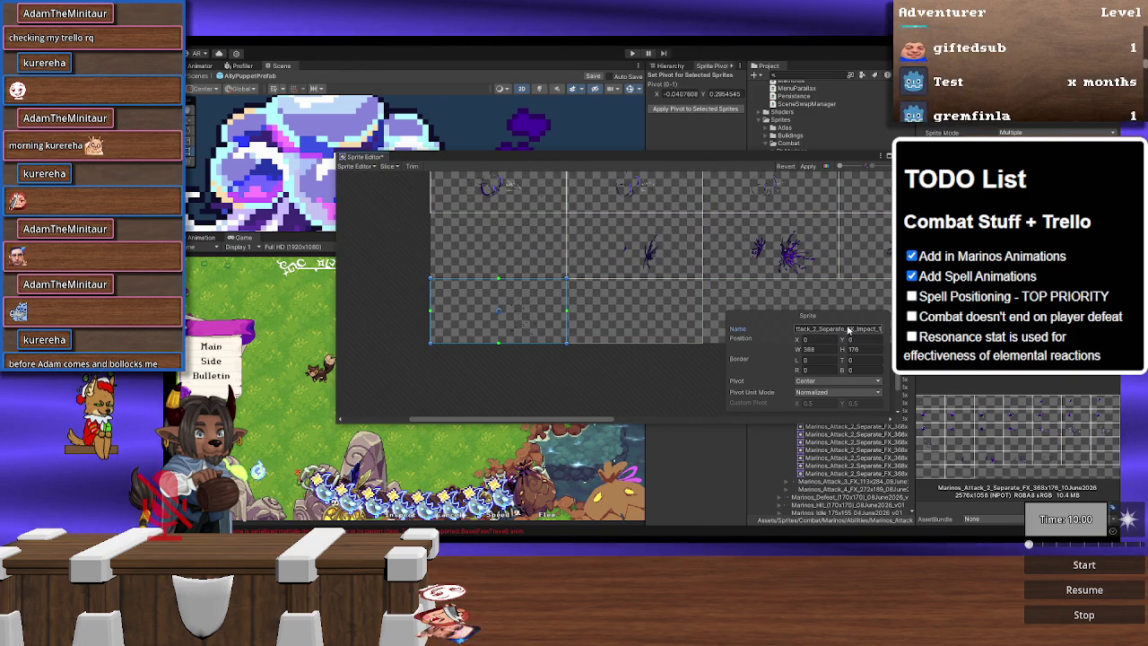
{"action": "key", "text": "Tab"}
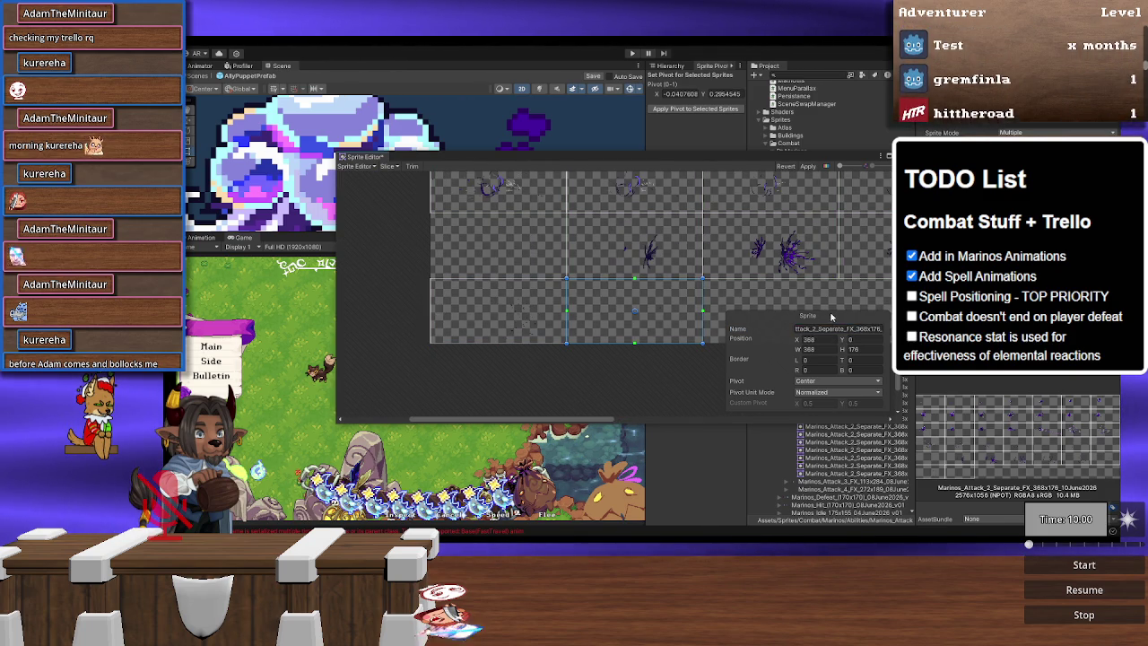
{"action": "key", "text": "ctrl+v"}
{"action": "type", "text": "8"}
{"action": "left_click", "coordinate": [805, 166]}
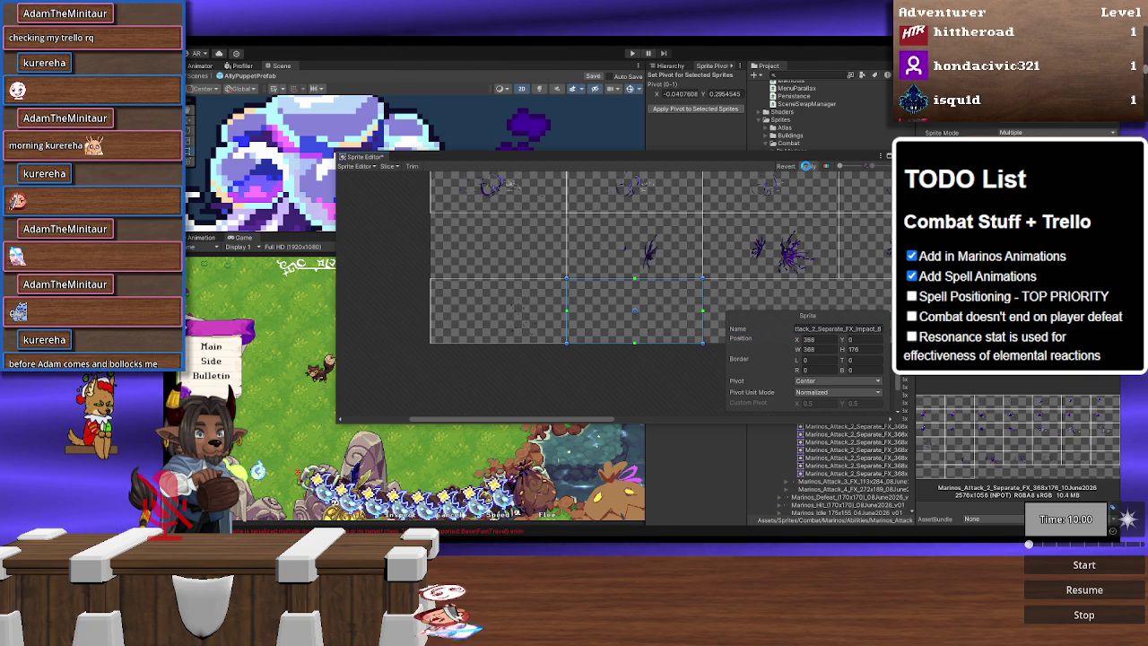
{"action": "left_click", "coordinate": [888, 155]}
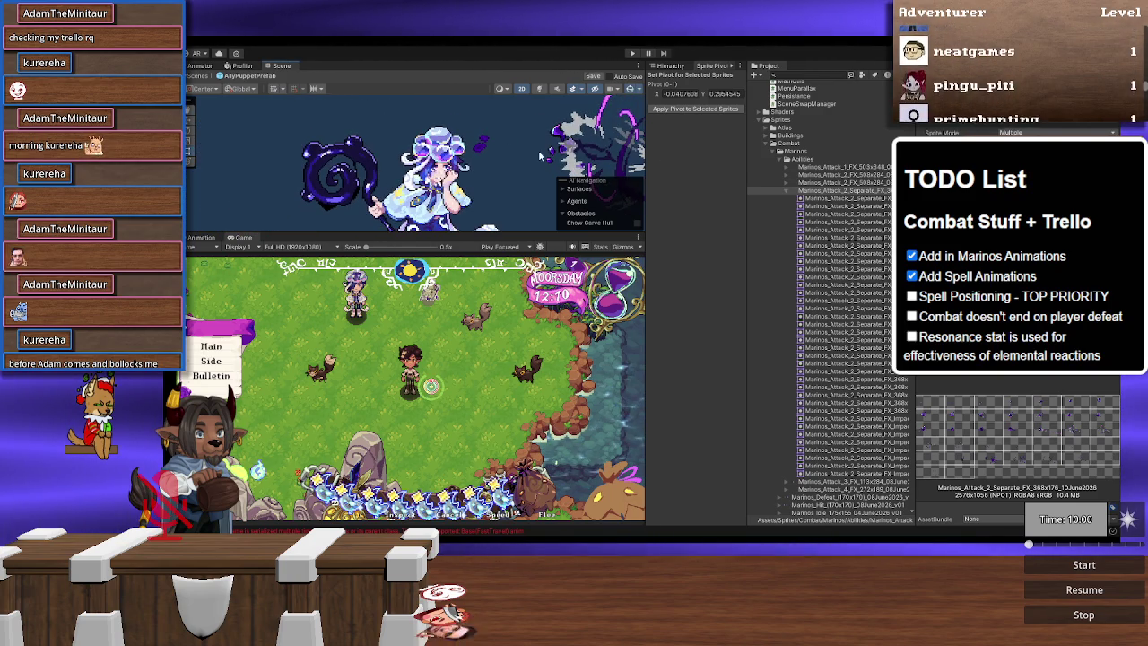
Step: Deactivate the Frame19 object in the AllyPuppetPrefab hierarchy using Alt+Shift+A
{"action": "left_click", "coordinate": [680, 67]}
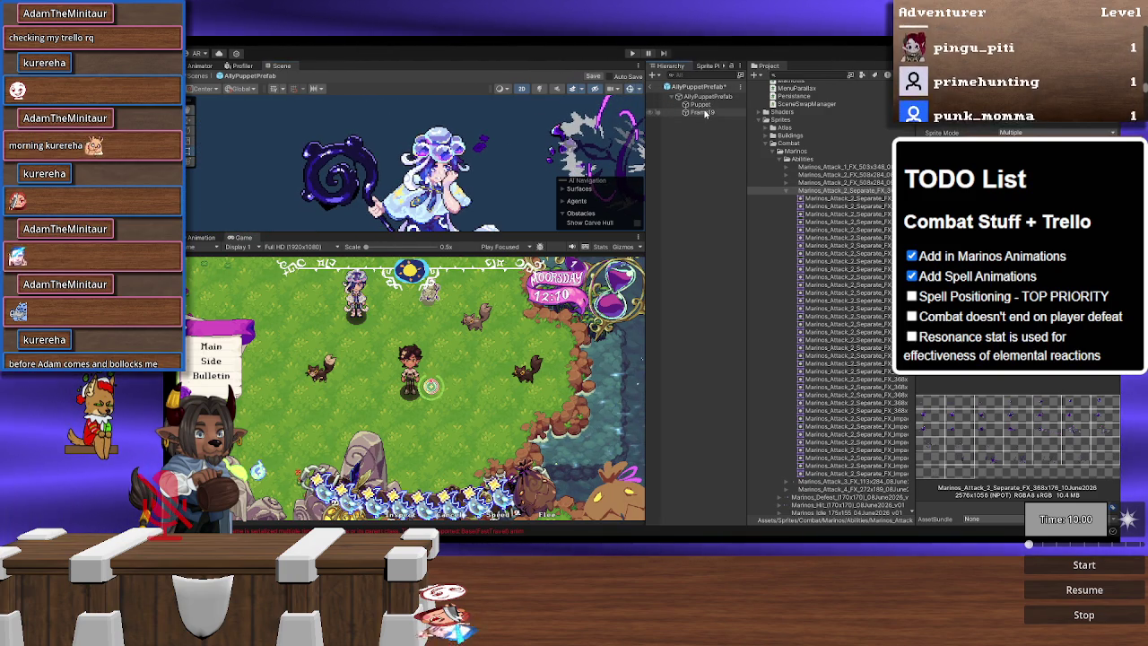
{"action": "left_click", "coordinate": [706, 111]}
{"action": "key", "text": "alt+shift+a"}
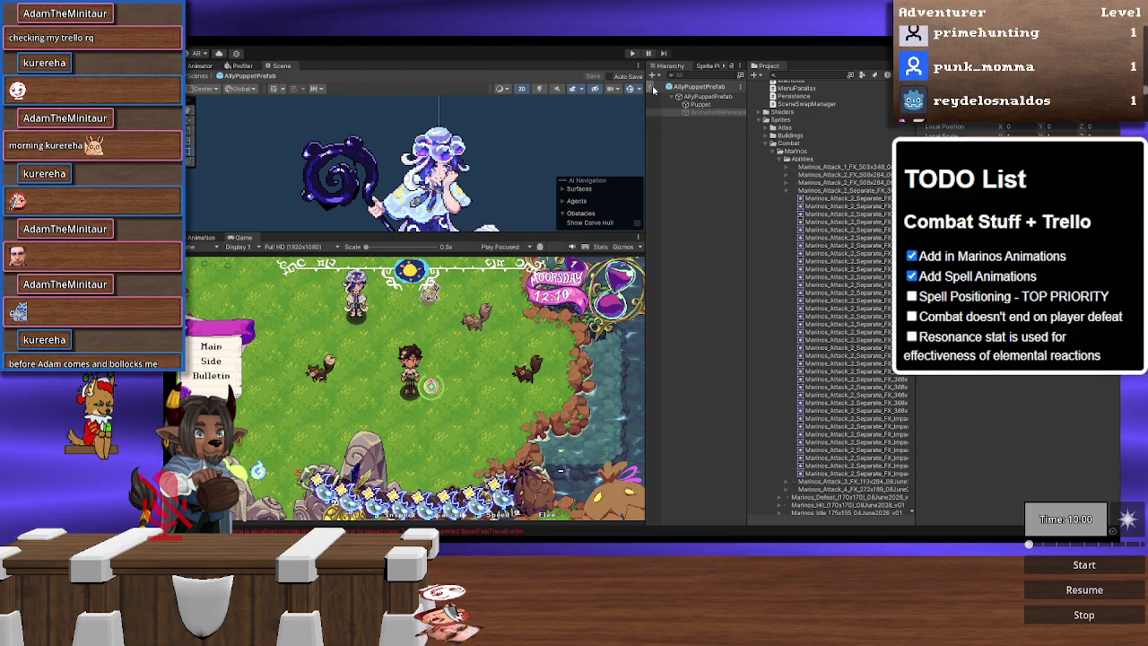
Step: Create a new Animator Override Controller in the Marinos abilities animations folder
{"action": "scroll", "coordinate": [810, 359], "scroll_direction": "up", "scroll_amount": 15}
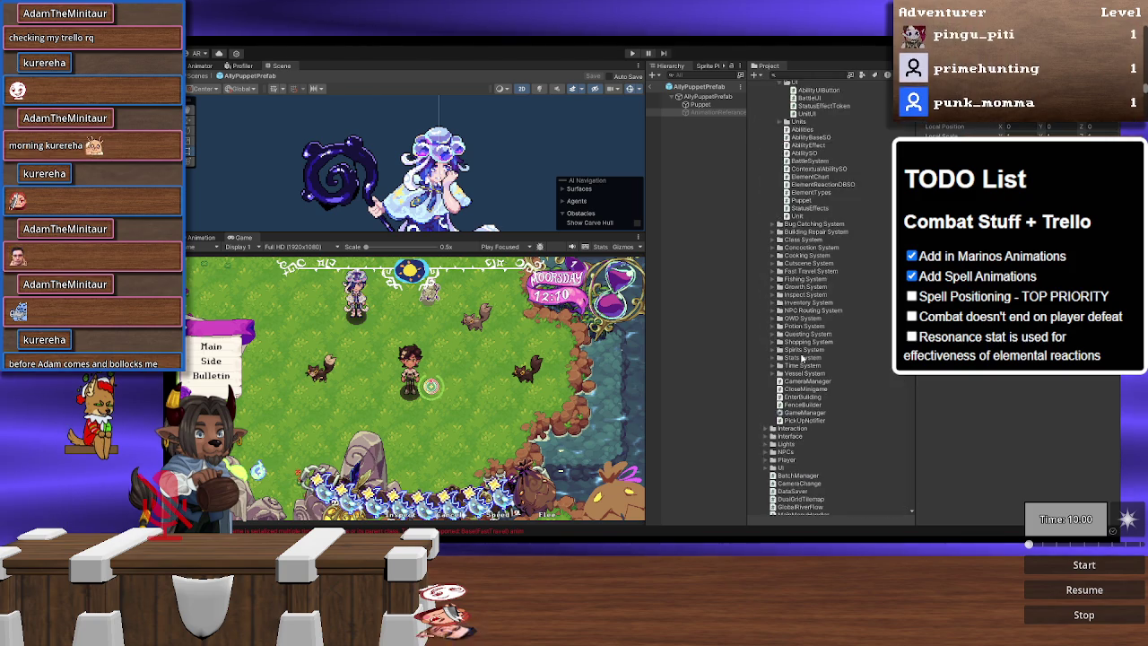
{"action": "scroll", "coordinate": [810, 359], "scroll_direction": "up", "scroll_amount": 15}
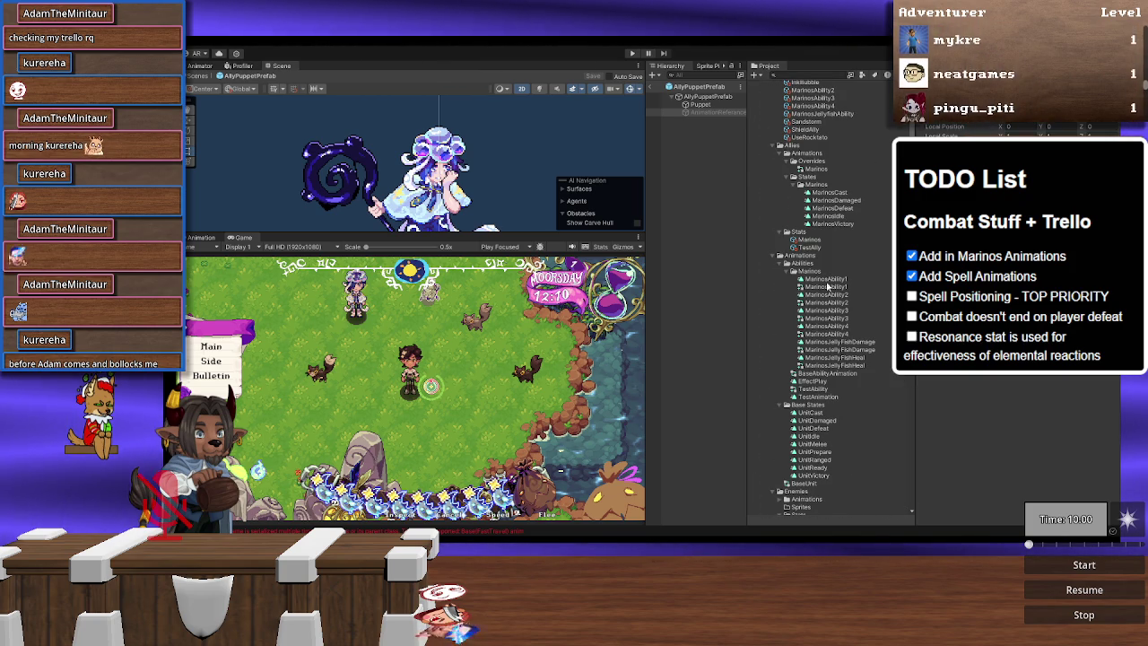
{"action": "right_click", "coordinate": [815, 274]}
{"action": "mouse_move", "coordinate": [836, 268]}
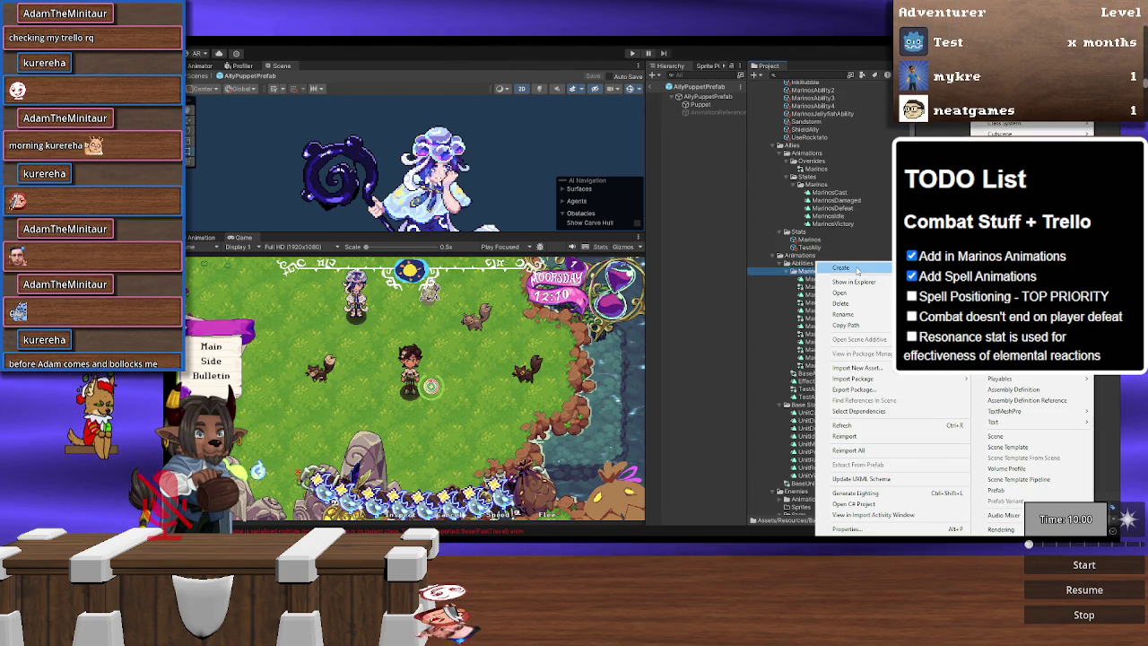
{"action": "scroll", "coordinate": [1036, 449], "scroll_direction": "down", "scroll_amount": 1}
{"action": "scroll", "coordinate": [1036, 448], "scroll_direction": "down", "scroll_amount": 4}
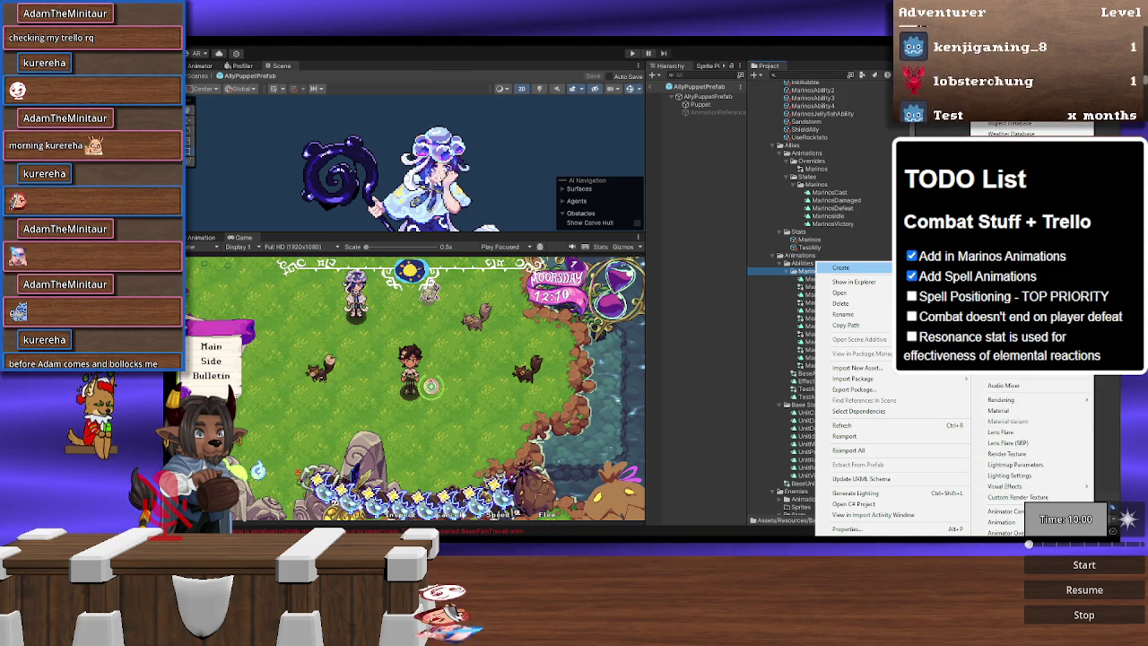
{"action": "scroll", "coordinate": [1013, 496], "scroll_direction": "down", "scroll_amount": 1}
{"action": "left_click", "coordinate": [1014, 491]}
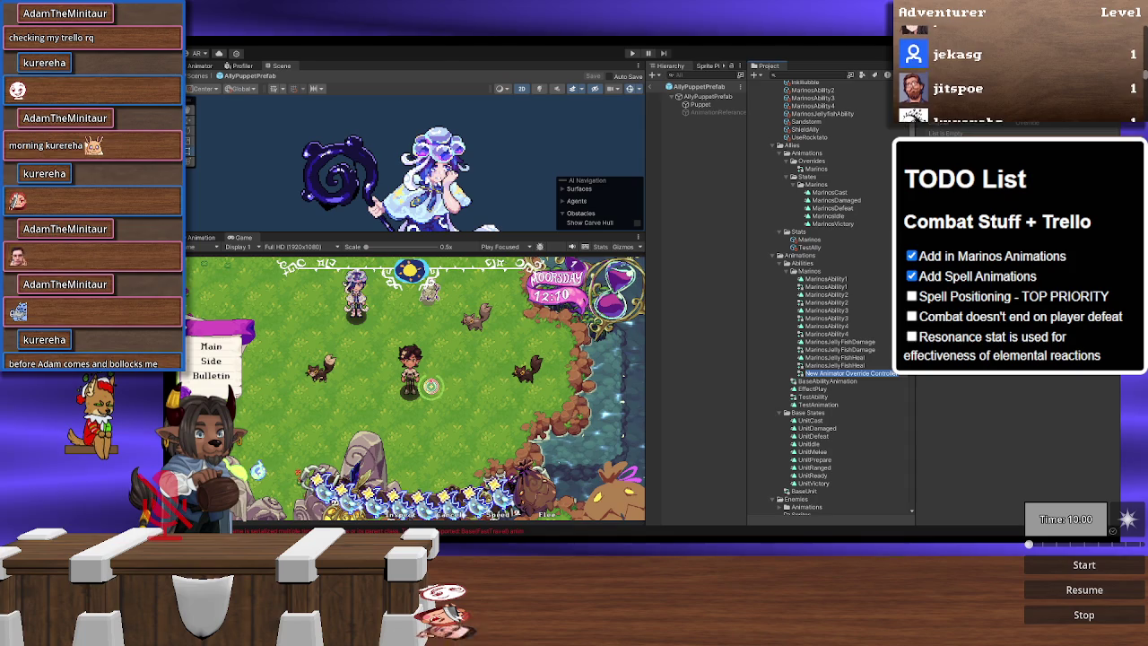
Step: Name the new controller MarinosPressureShotSeparated
{"action": "type", "text": "Pre"}
{"action": "key", "text": "BackSpace"}
{"action": "key", "text": "BackSpace"}
{"action": "key", "text": "BackSpace"}
{"action": "type", "text": "MarinosPress"}
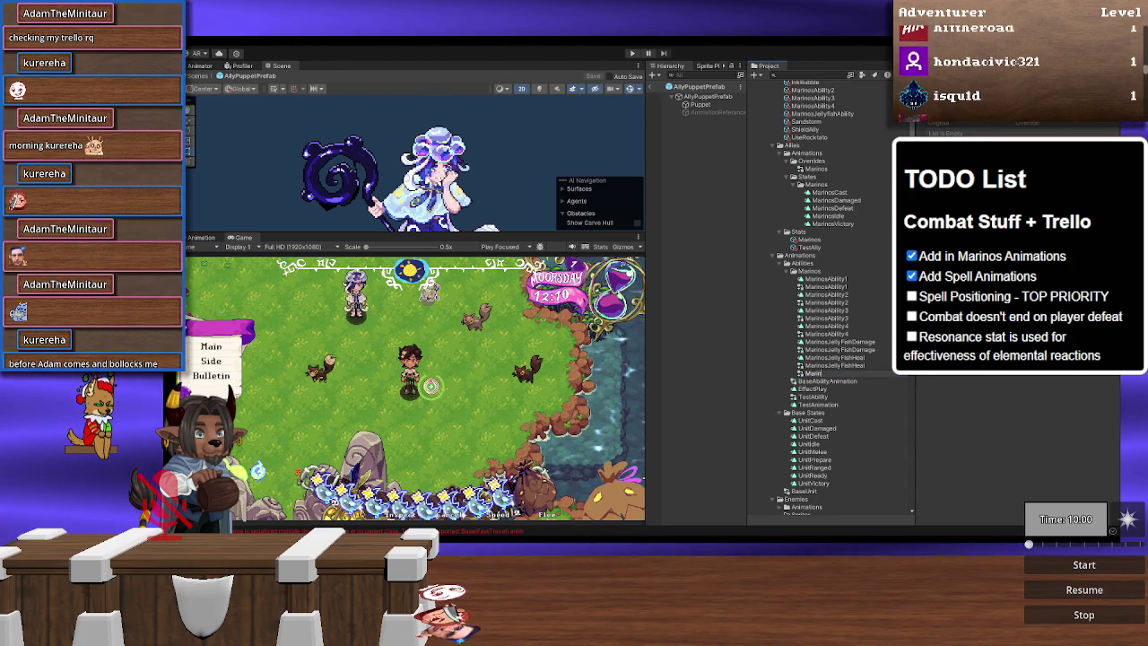
{"action": "type", "text": "ureShd"}
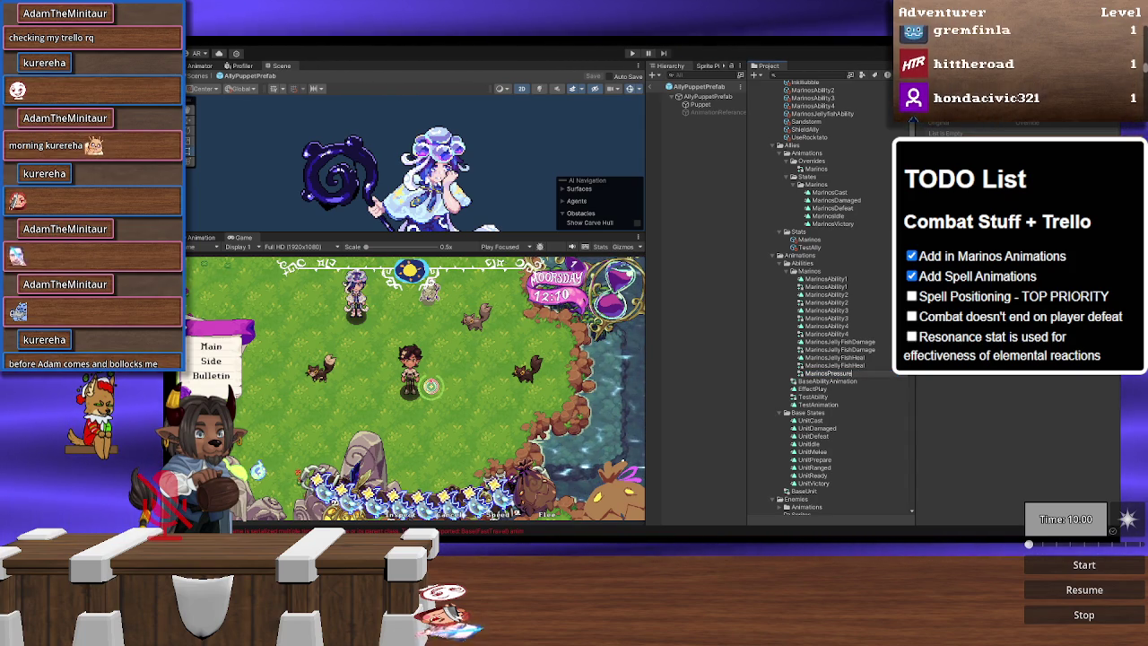
{"action": "key", "text": "BackSpace"}
{"action": "type", "text": "ot"}
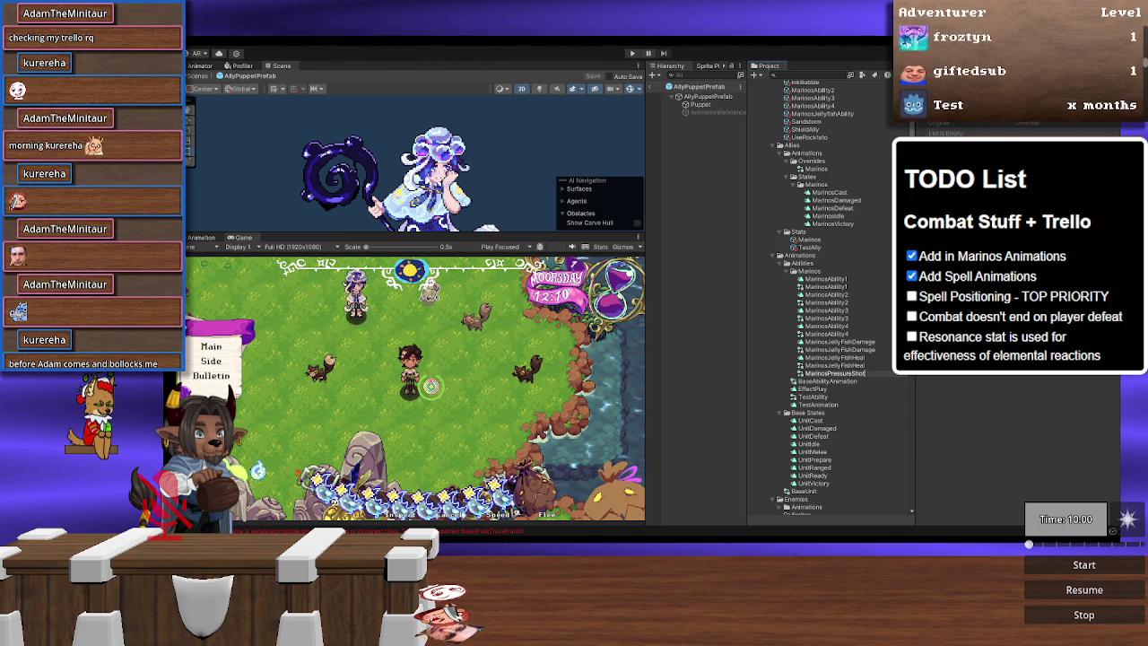
{"action": "type", "text": "Separated"}
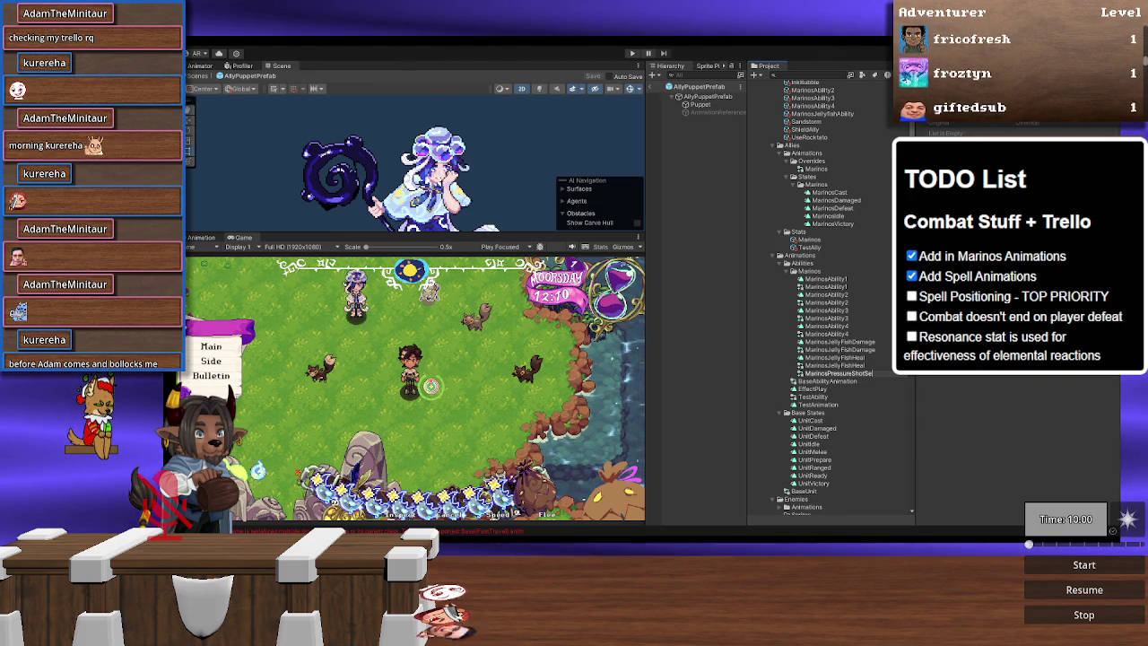
{"action": "key", "text": "Return"}
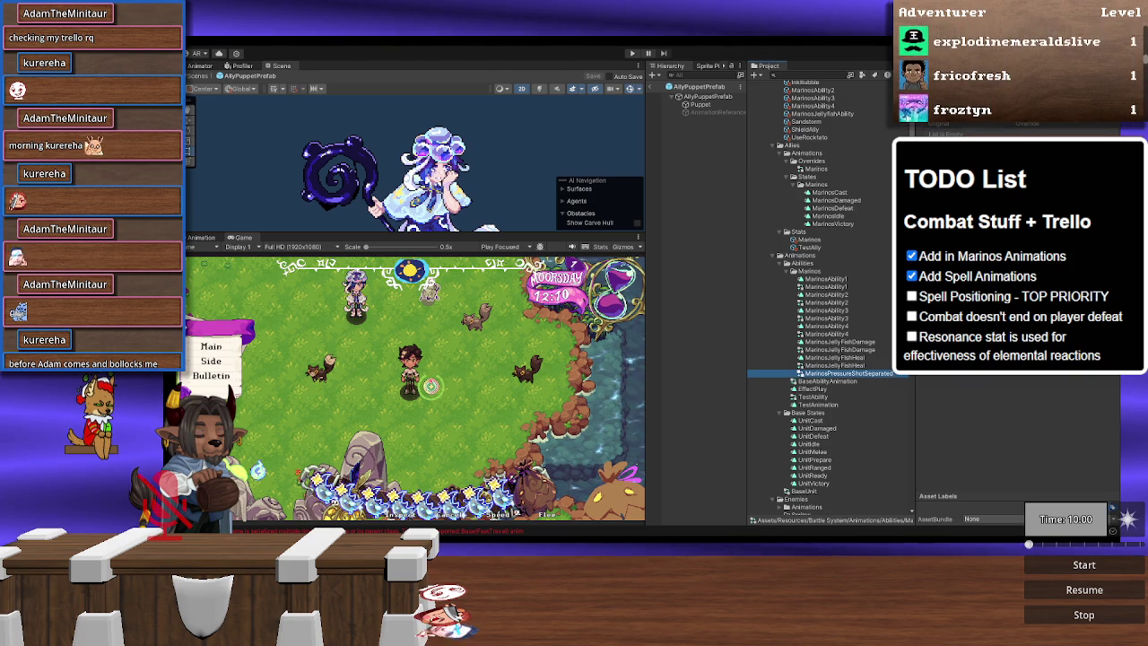
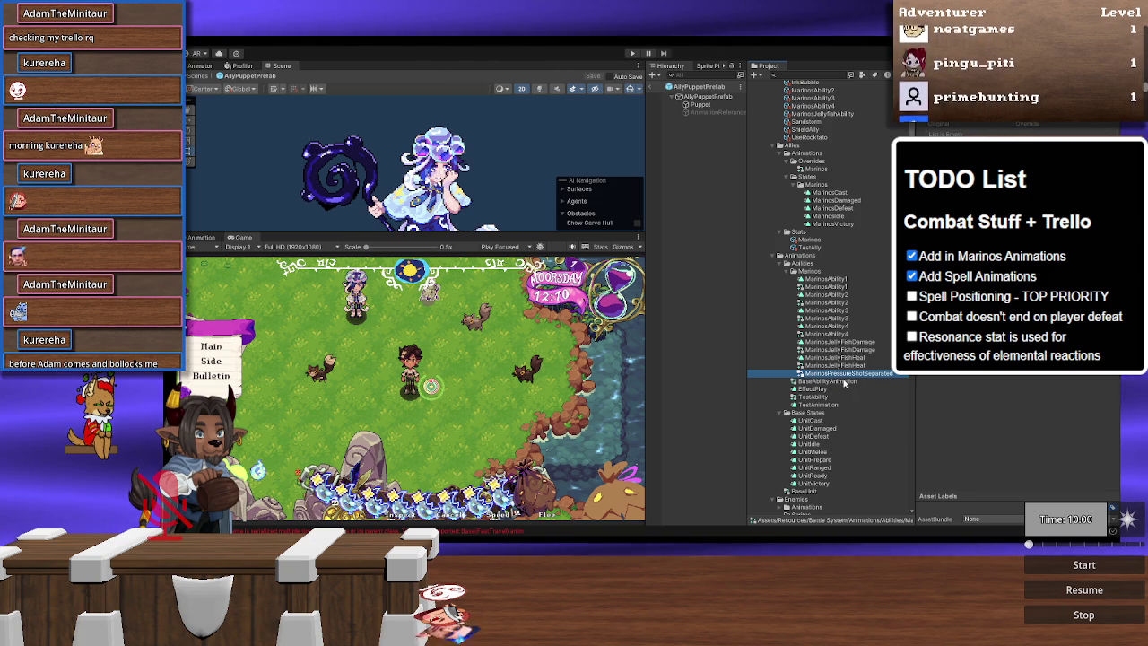
Step: Rename the MarinosPressureShotSeparated clip, then bring up the Marinos folder's context menu
{"action": "left_click", "coordinate": [818, 382]}
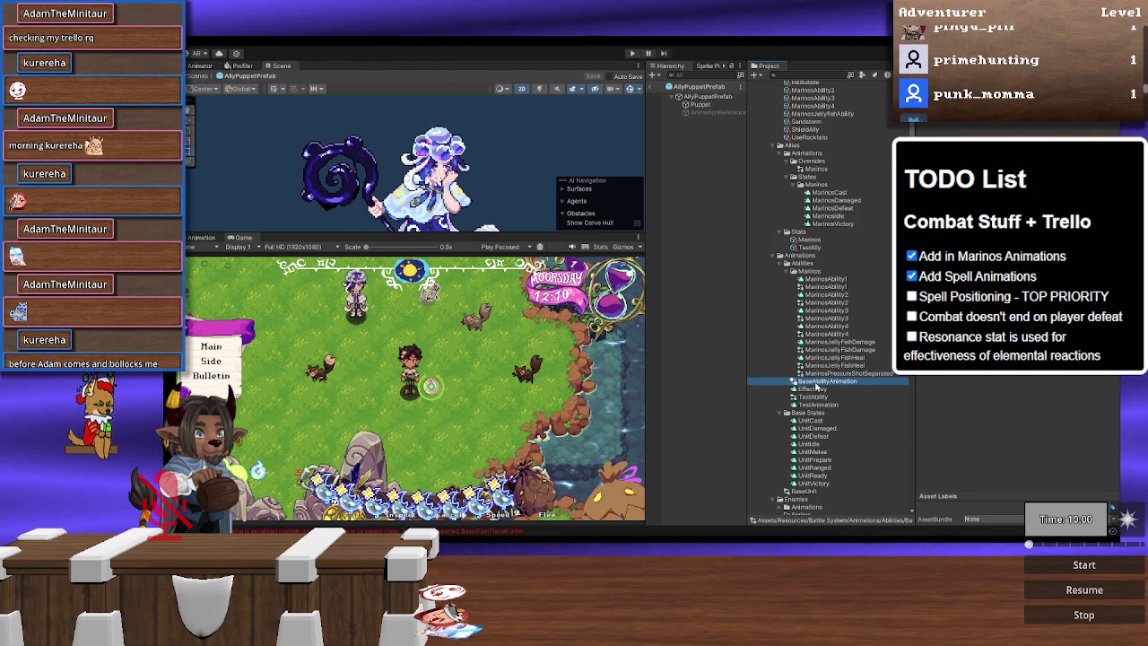
{"action": "key", "text": "Up"}
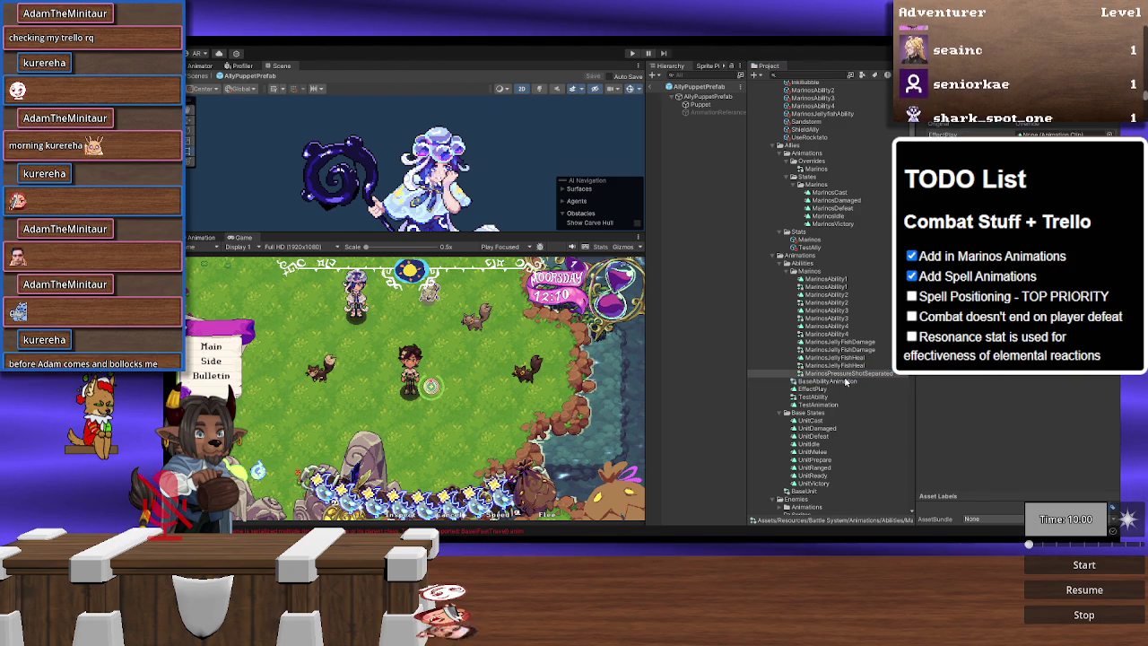
{"action": "right_click", "coordinate": [843, 373]}
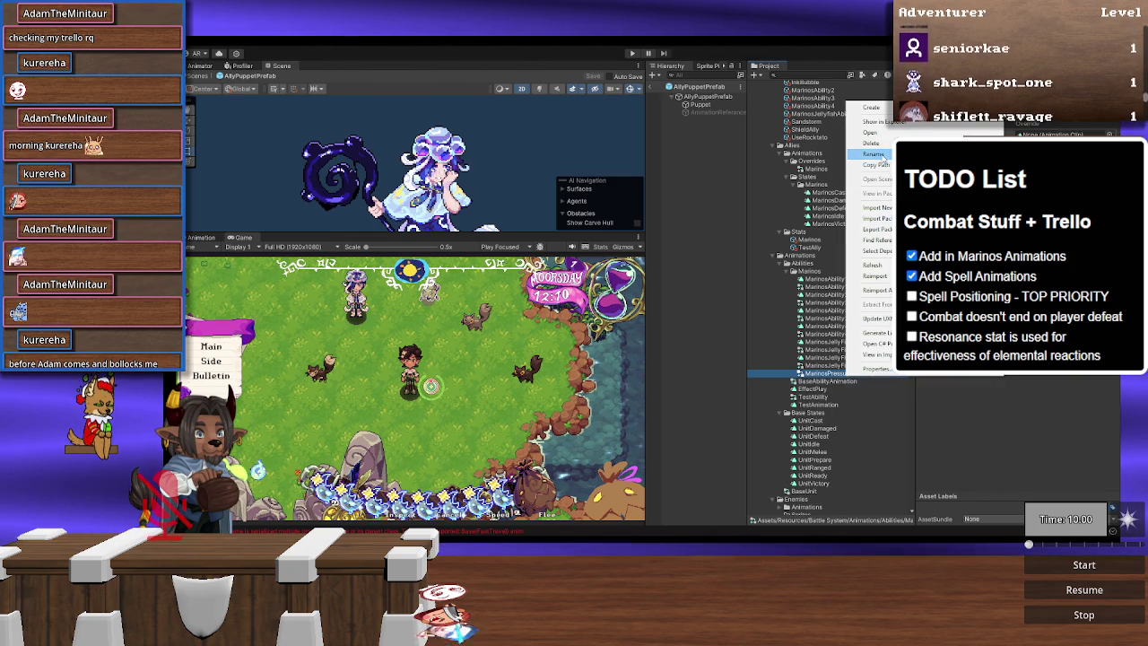
{"action": "left_click", "coordinate": [880, 154]}
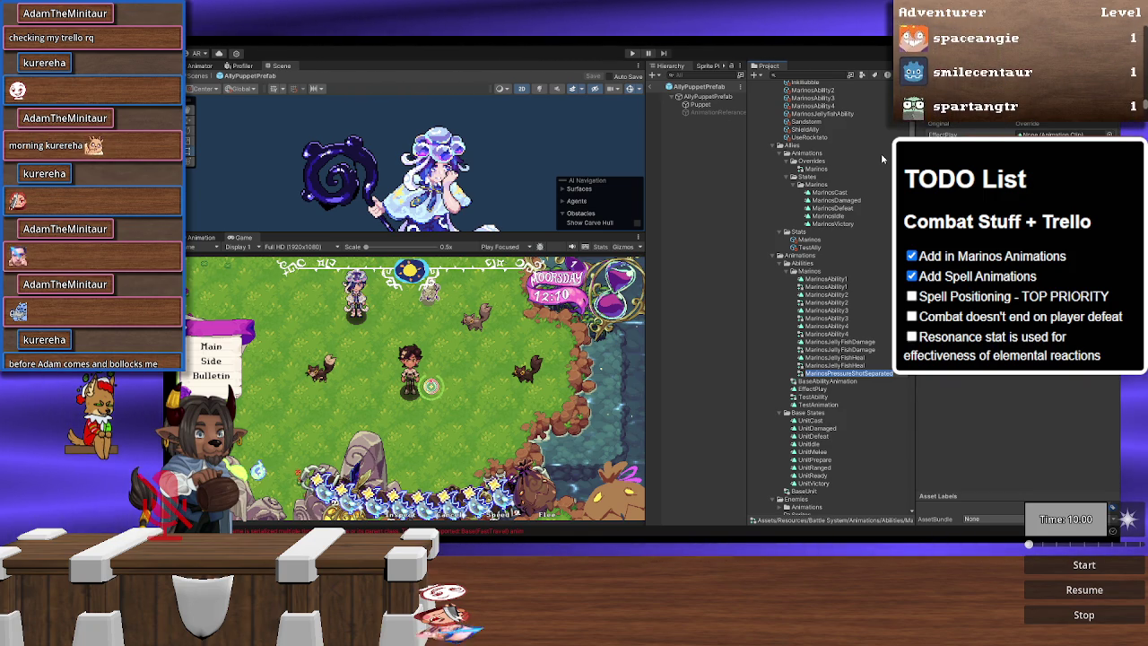
{"action": "key", "text": "Return"}
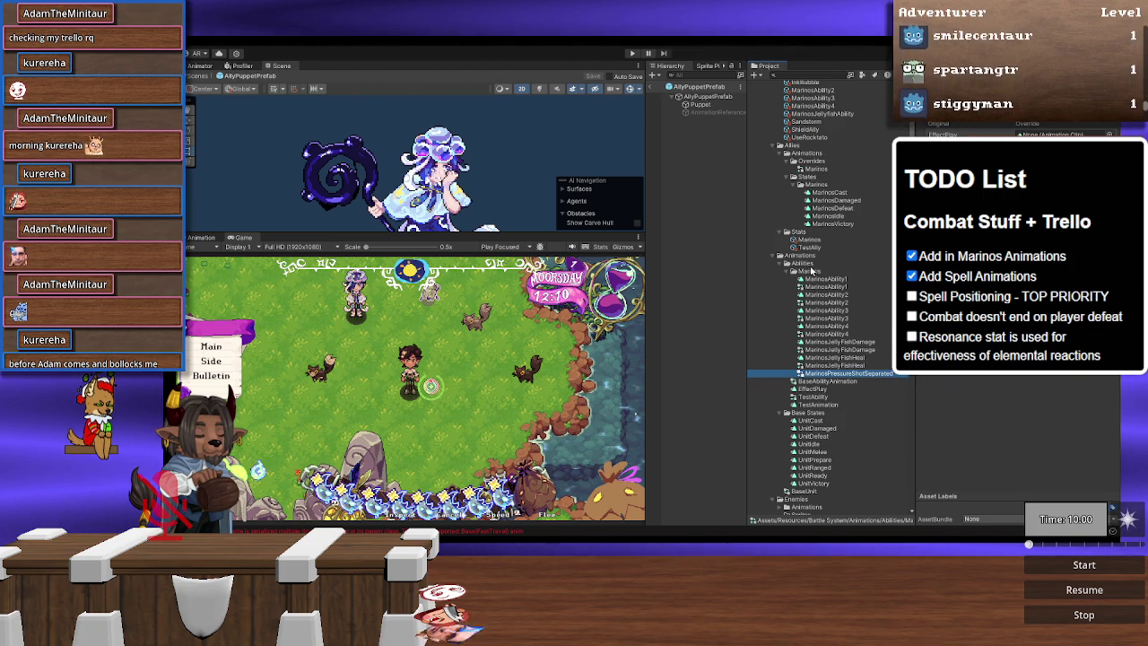
{"action": "right_click", "coordinate": [813, 268]}
Step: Create a new Animation clip in the Marinos folder, then select the pressure-shot override controller
{"action": "mouse_move", "coordinate": [821, 268]}
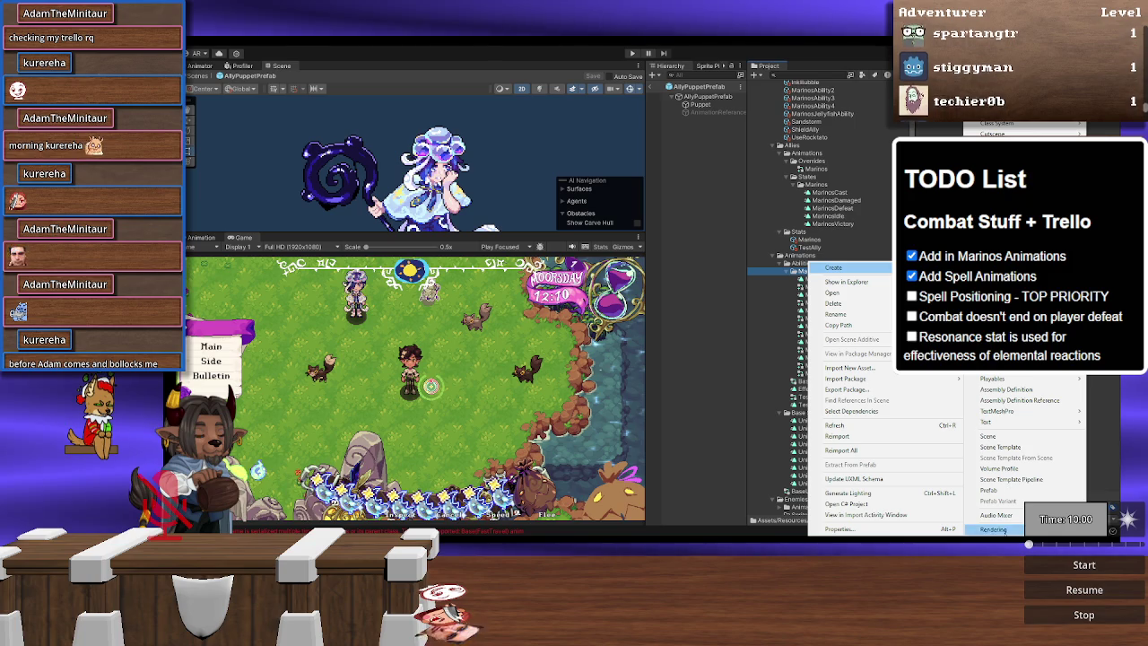
{"action": "scroll", "coordinate": [996, 525], "scroll_direction": "down", "scroll_amount": 3}
{"action": "scroll", "coordinate": [991, 496], "scroll_direction": "down", "scroll_amount": 3}
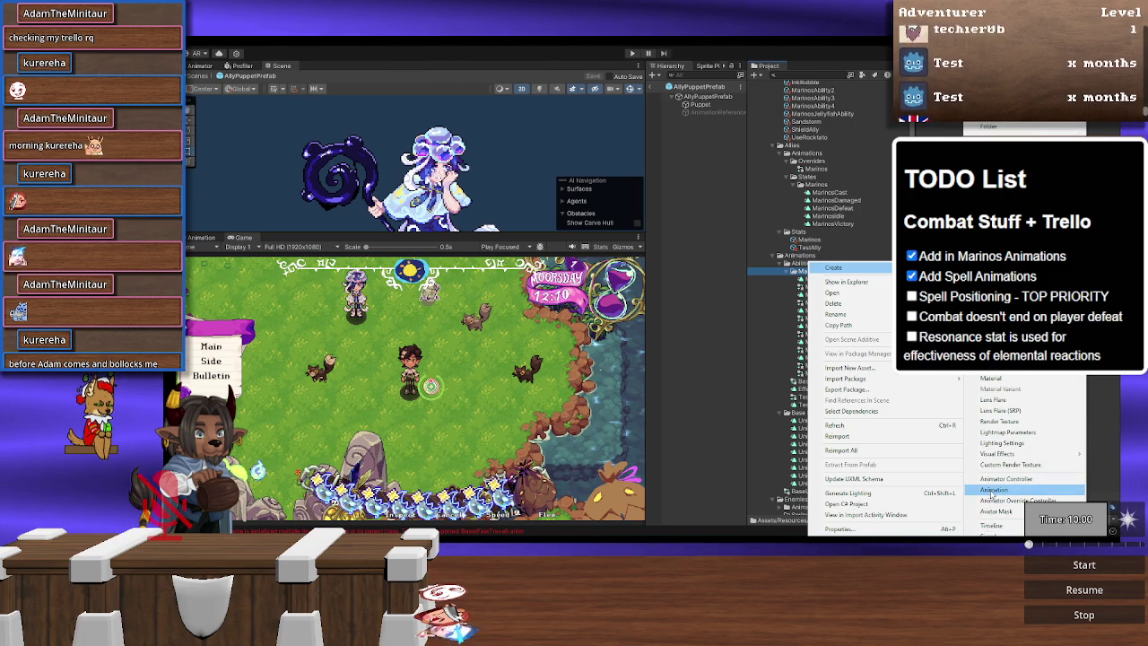
{"action": "left_click", "coordinate": [991, 493]}
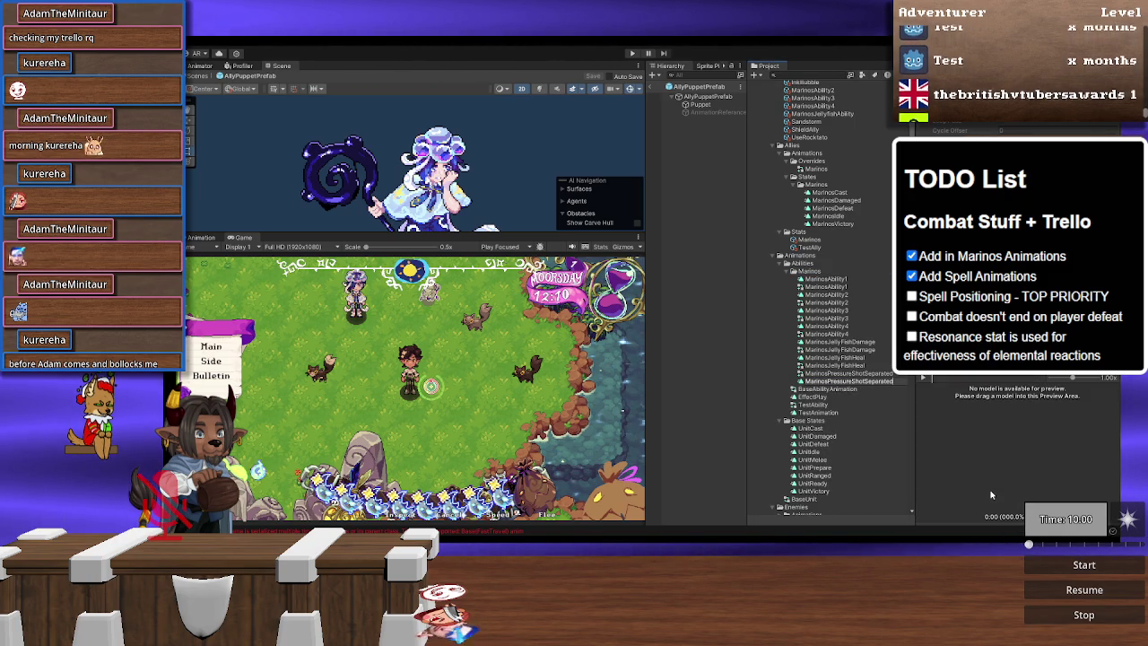
{"action": "key", "text": "Return"}
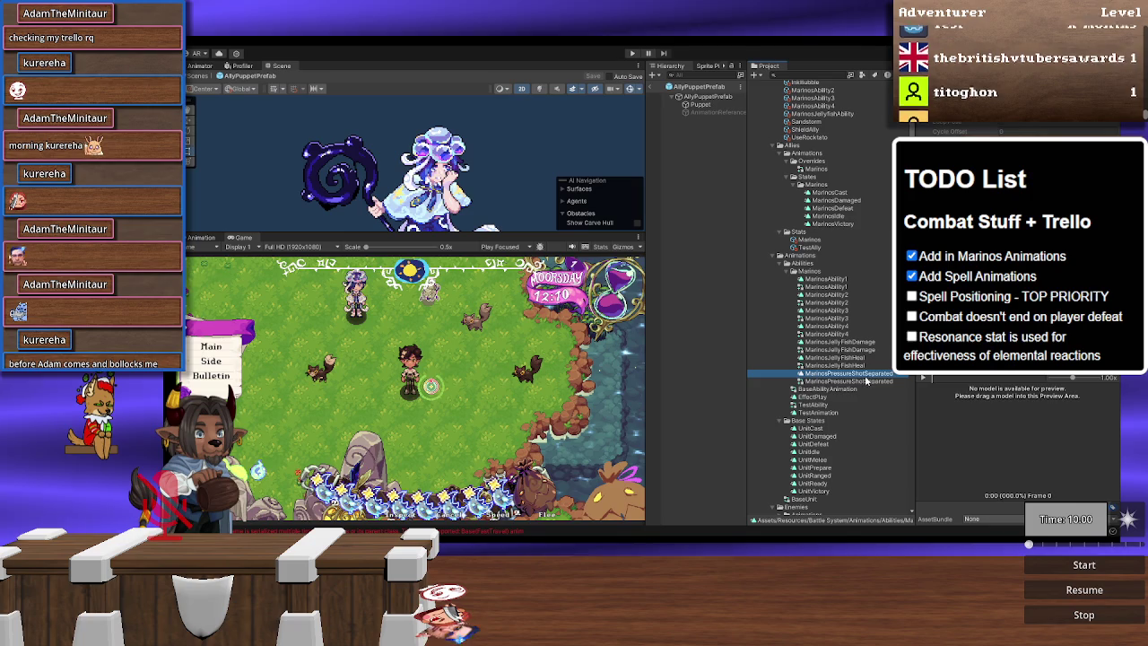
{"action": "left_click", "coordinate": [867, 381]}
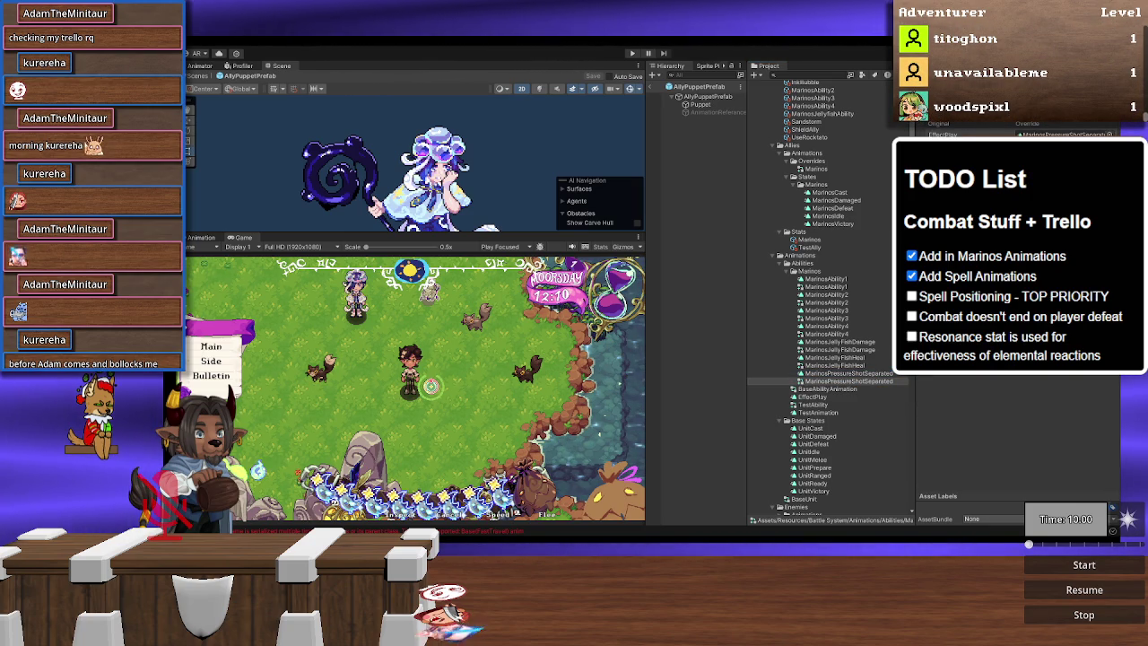
{"action": "scroll", "coordinate": [832, 278], "scroll_direction": "up", "scroll_amount": 5}
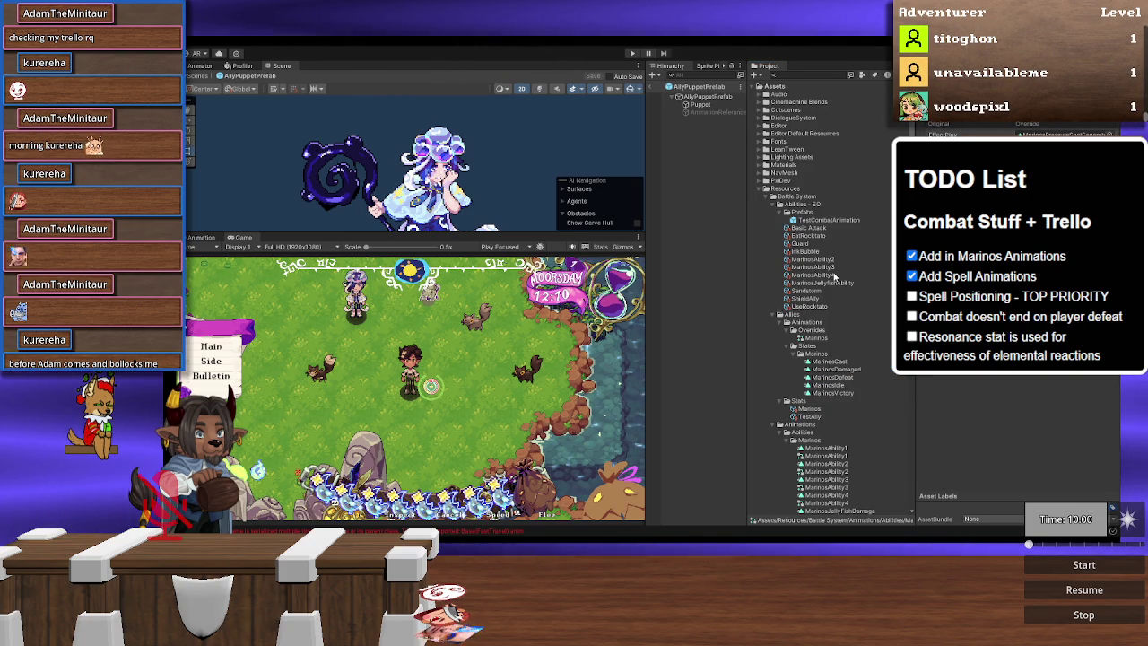
Step: Open and frame the TestCombatAnimation prefab, showing the empty MarinosPressureShot clip in the Animation window
{"action": "double_click", "coordinate": [835, 220]}
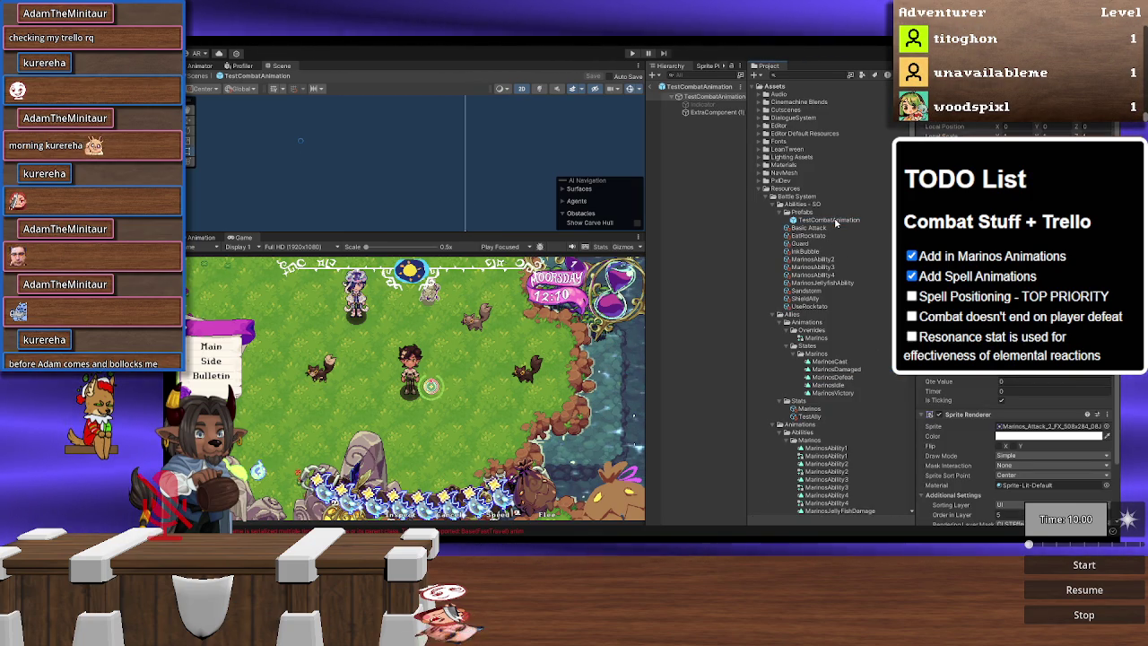
{"action": "key", "text": "f"}
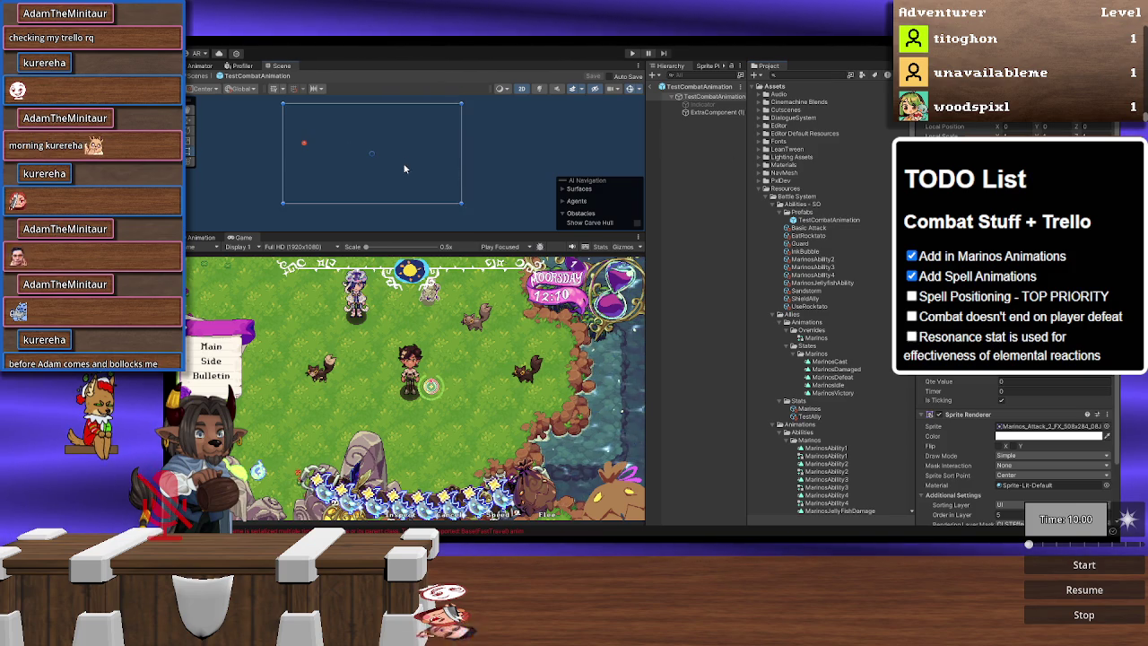
{"action": "scroll", "coordinate": [822, 402], "scroll_direction": "down", "scroll_amount": 6}
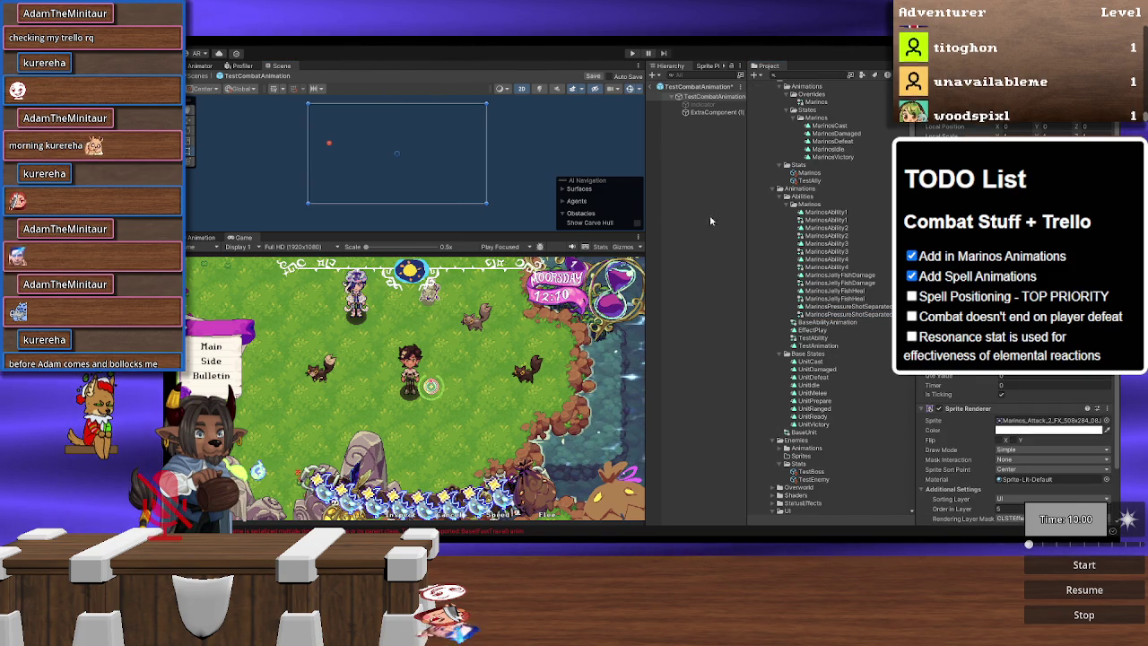
{"action": "left_click", "coordinate": [201, 237]}
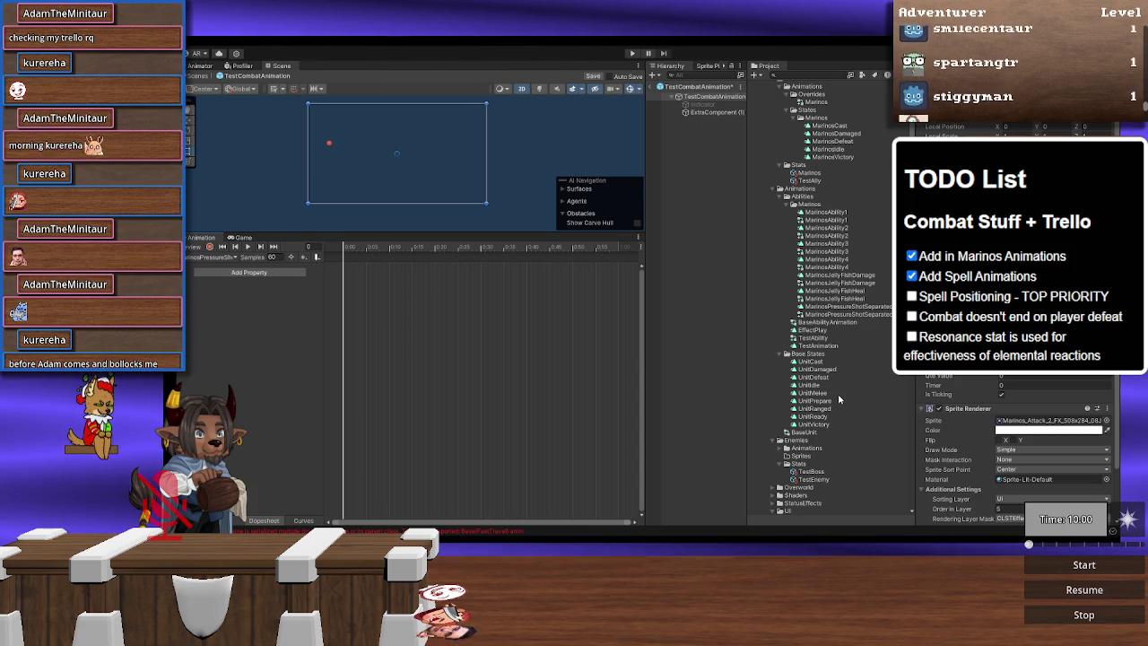
{"action": "scroll", "coordinate": [839, 398], "scroll_direction": "down", "scroll_amount": 5}
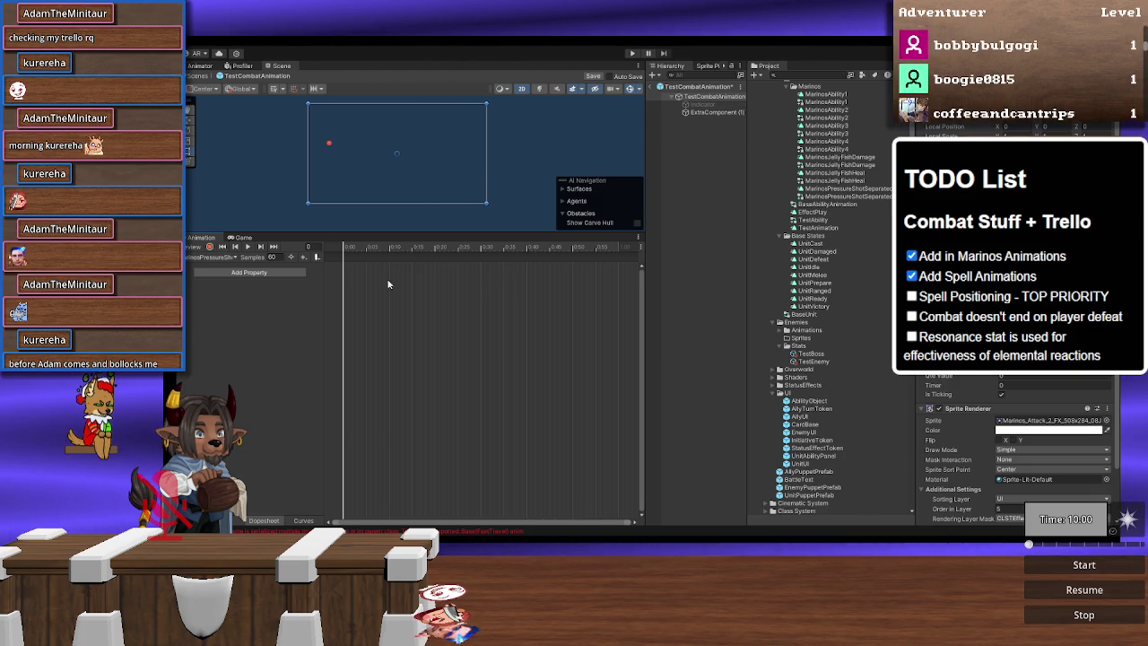
{"action": "left_click", "coordinate": [232, 274]}
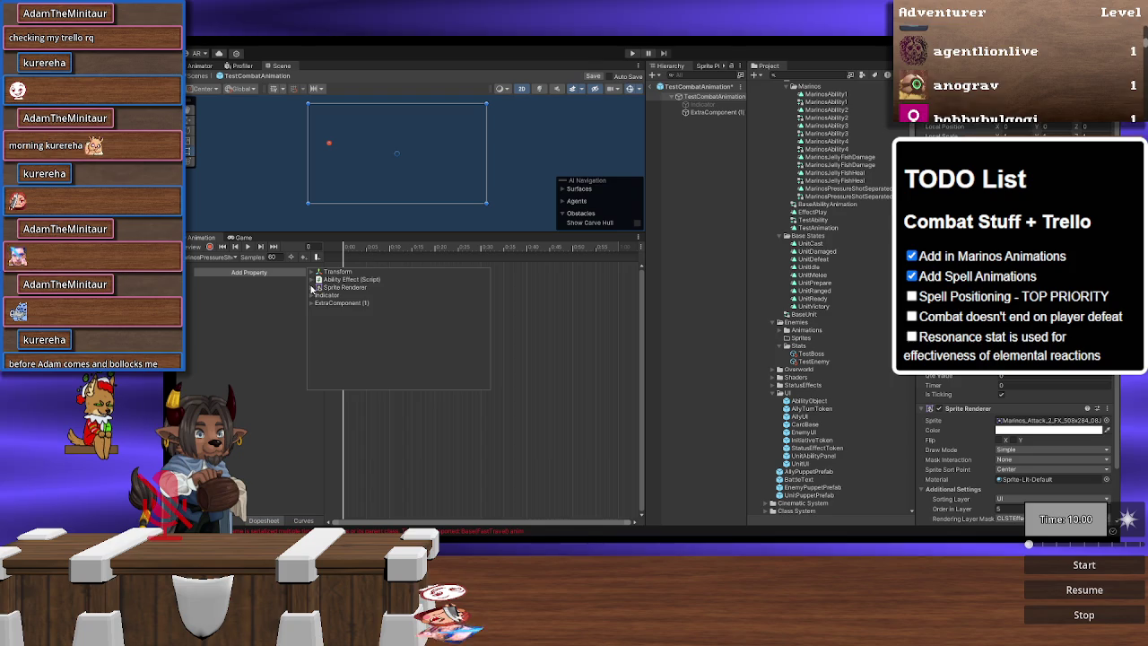
Step: Add Sprite Renderer > Sprite tracks for the TestCombatAnimation root and ExtraComponent (1)
{"action": "left_click", "coordinate": [312, 288]}
{"action": "left_click", "coordinate": [480, 296]}
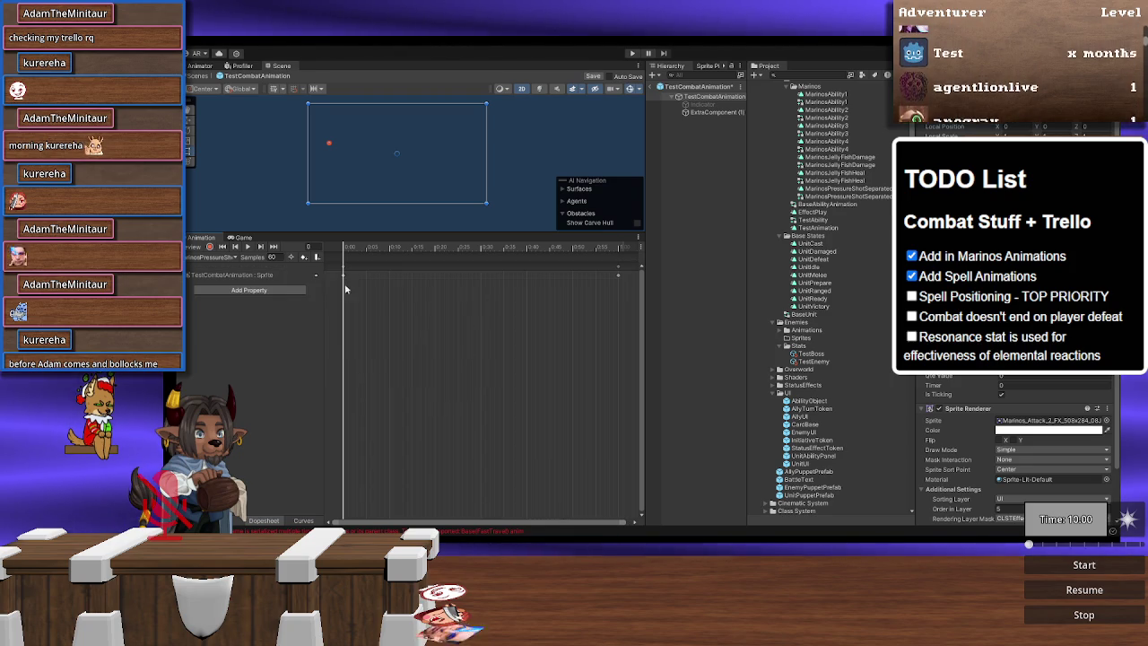
{"action": "left_click", "coordinate": [278, 290]}
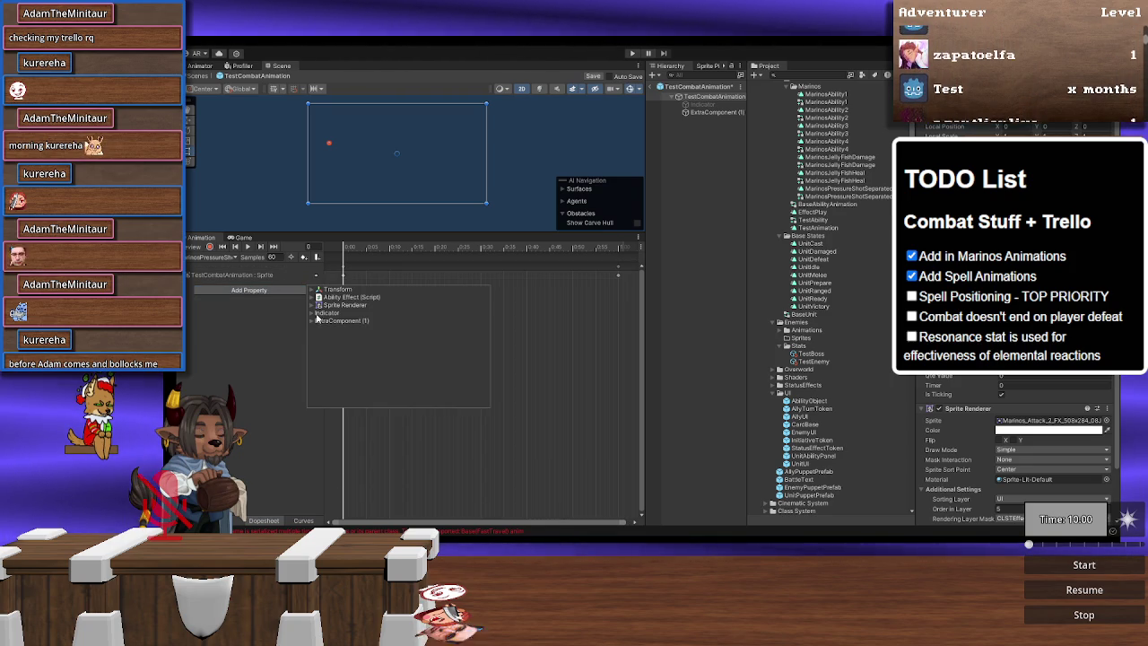
{"action": "left_click", "coordinate": [312, 320]}
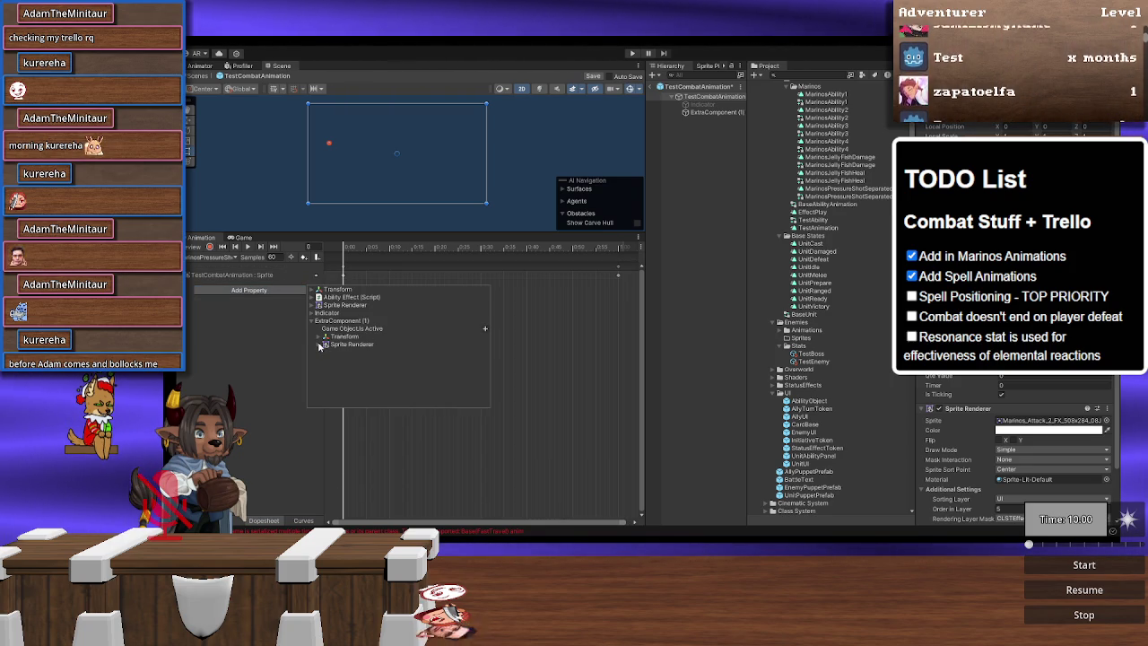
{"action": "left_click", "coordinate": [322, 345]}
{"action": "left_click", "coordinate": [479, 352]}
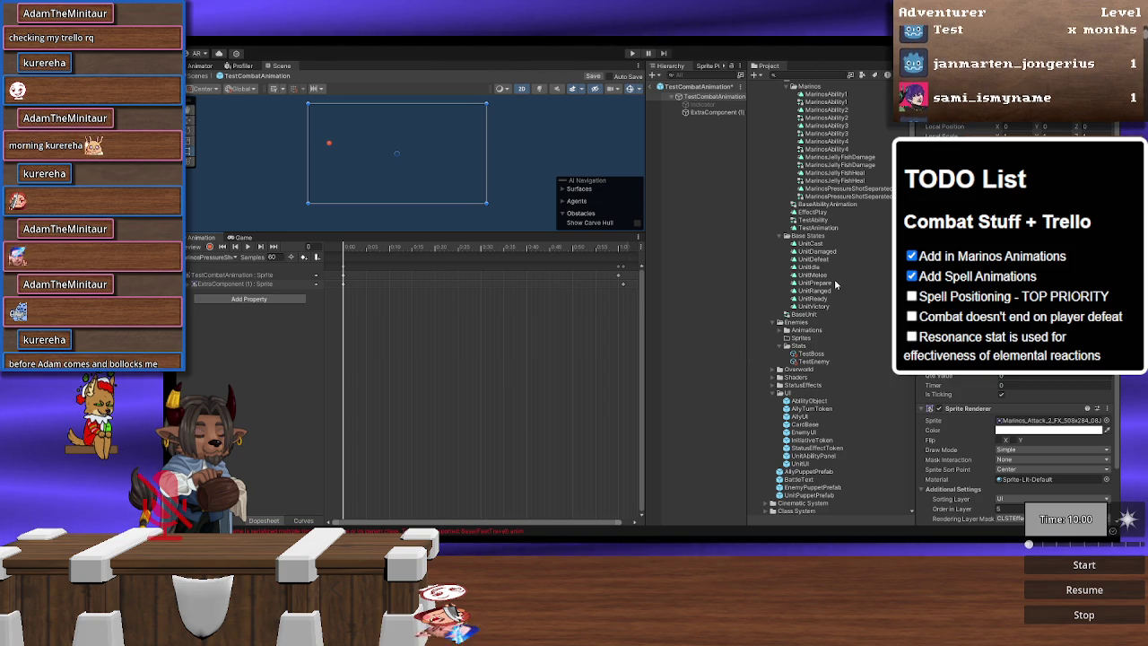
{"action": "scroll", "coordinate": [834, 284], "scroll_direction": "down", "scroll_amount": 10}
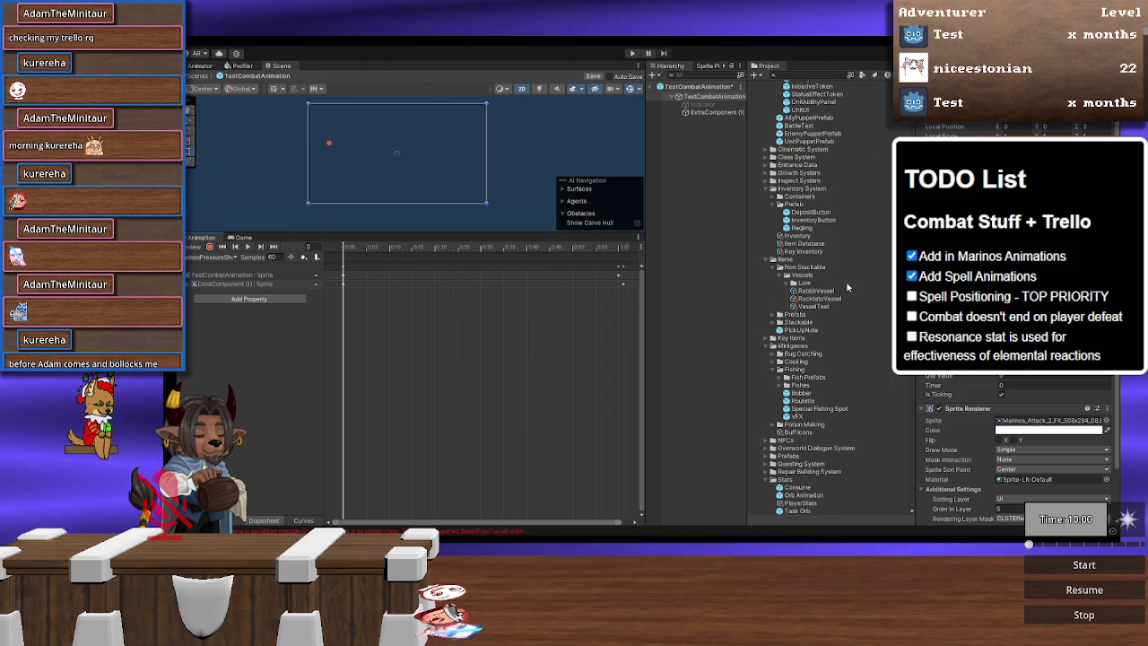
Step: Drag the Separate_FX sprite frames onto the root's Sprite track as keyframes
{"action": "scroll", "coordinate": [847, 287], "scroll_direction": "down", "scroll_amount": 3}
{"action": "scroll", "coordinate": [847, 287], "scroll_direction": "down", "scroll_amount": 4}
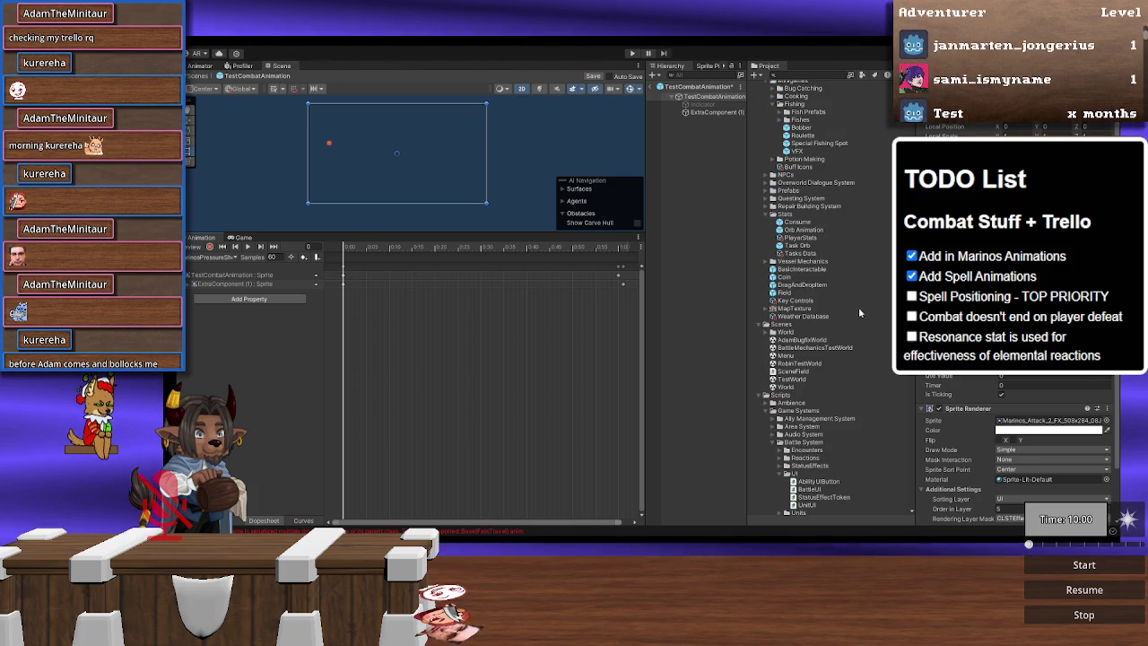
{"action": "scroll", "coordinate": [839, 306], "scroll_direction": "down", "scroll_amount": 15}
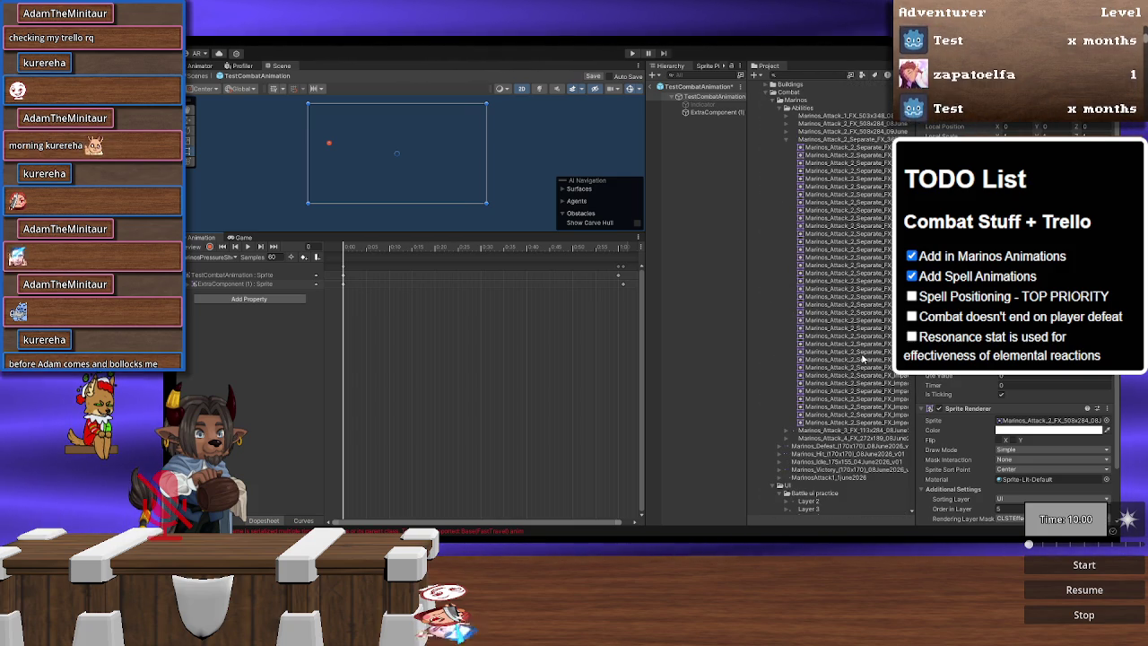
{"action": "left_click", "coordinate": [856, 361]}
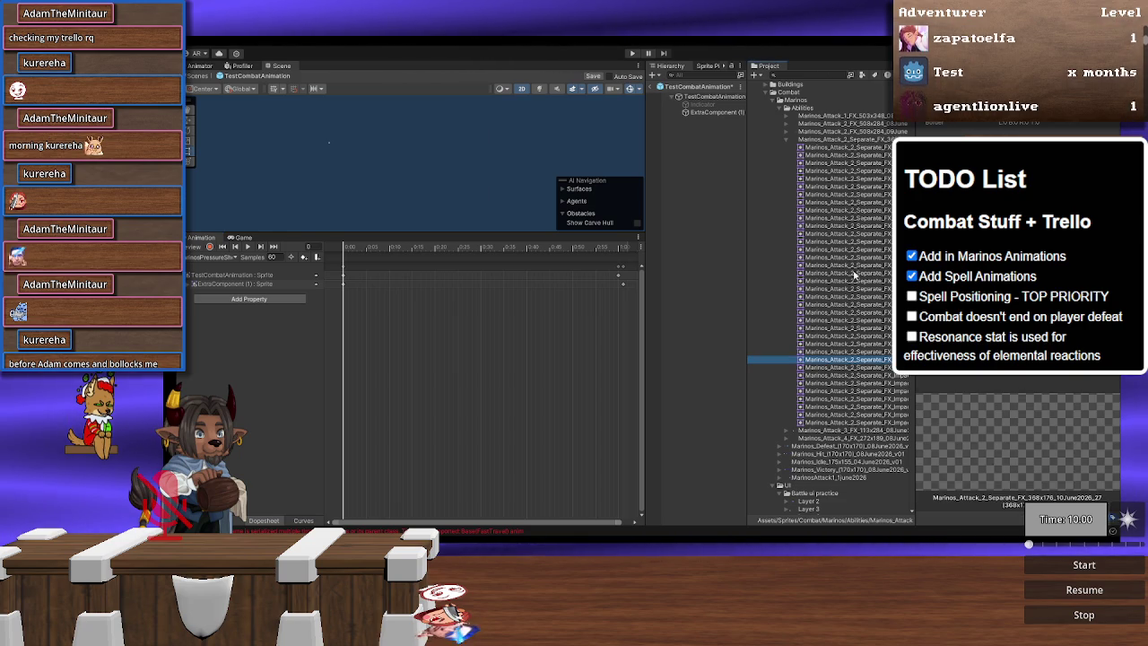
{"action": "left_click", "coordinate": [865, 149], "text": "shift"}
{"action": "mouse_move", "coordinate": [866, 149]}
{"action": "left_mouse_down"}
{"action": "mouse_move", "coordinate": [741, 236]}
{"action": "mouse_move", "coordinate": [341, 283]}
{"action": "mouse_move", "coordinate": [357, 283]}
{"action": "left_mouse_up"}
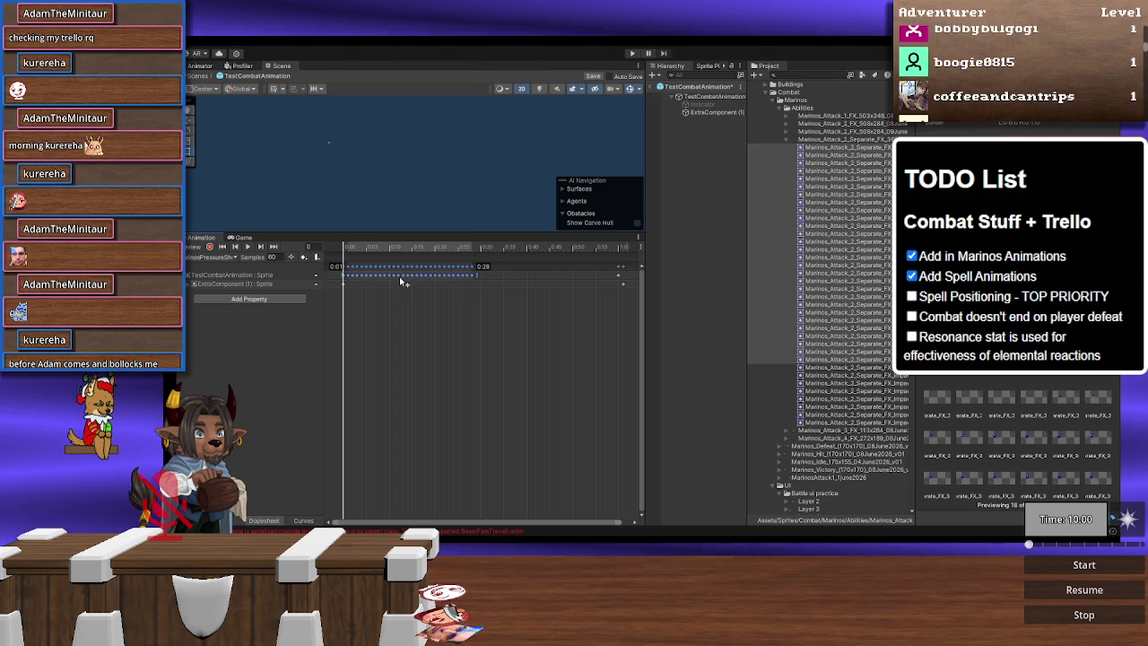
Step: Delete the stray keyframes at the end of the root's Sprite track
{"action": "scroll", "coordinate": [368, 277], "scroll_direction": "up", "scroll_amount": 2}
{"action": "scroll", "coordinate": [369, 277], "scroll_direction": "down", "scroll_amount": 2}
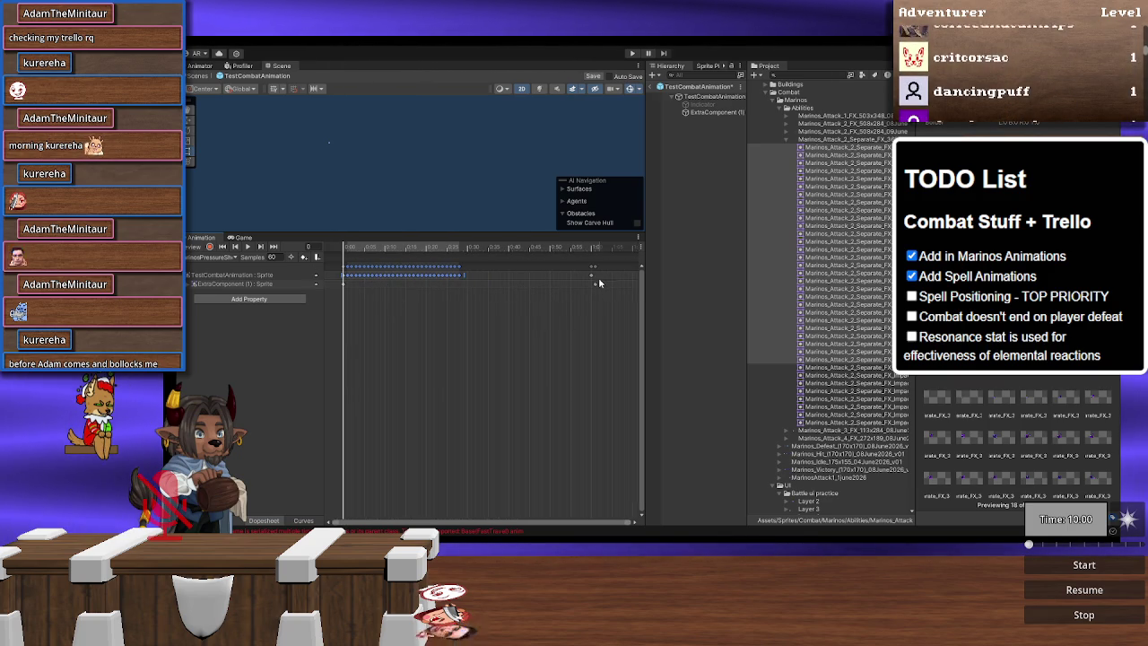
{"action": "left_click_drag", "start_coordinate": [607, 308], "coordinate": [584, 257]}
{"action": "key", "text": "Delete"}
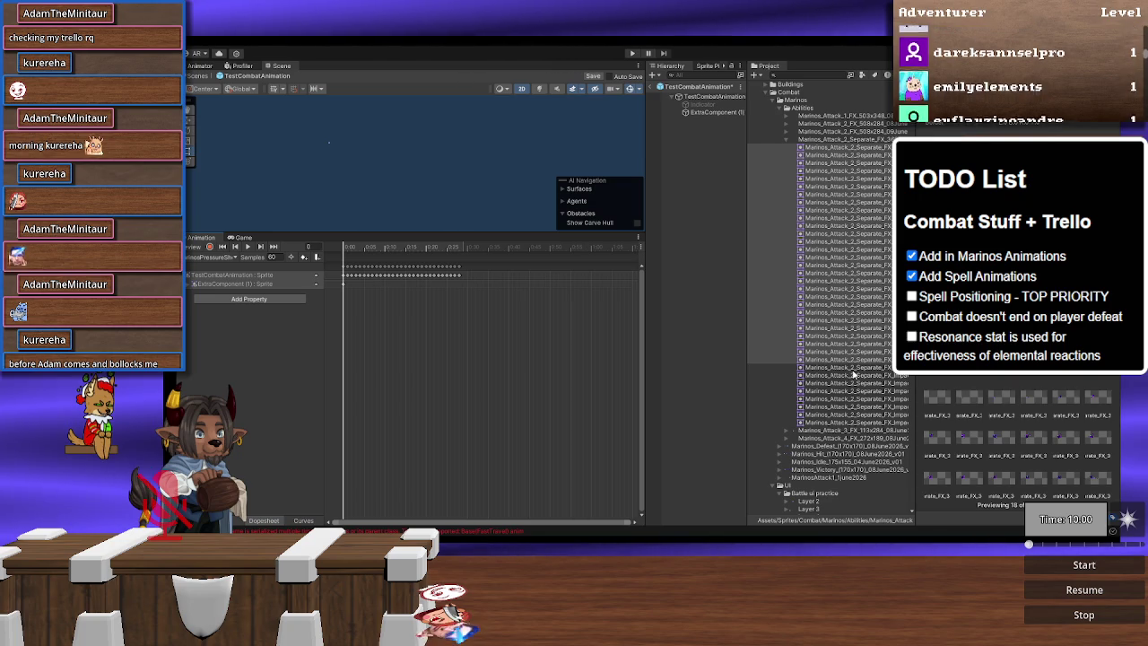
Step: Drag the eight impact-effect sprites onto ExtraComponent (1)'s Sprite track
{"action": "left_click", "coordinate": [854, 368]}
{"action": "left_click", "coordinate": [850, 422], "text": "shift"}
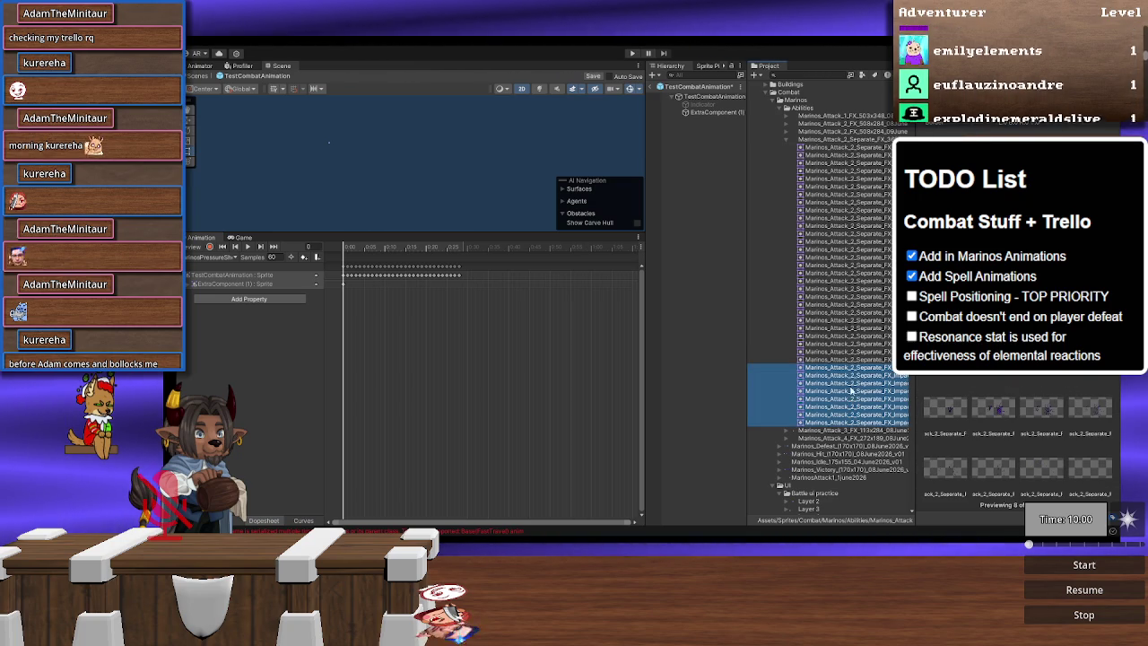
{"action": "left_click_drag", "start_coordinate": [859, 368], "coordinate": [430, 288]}
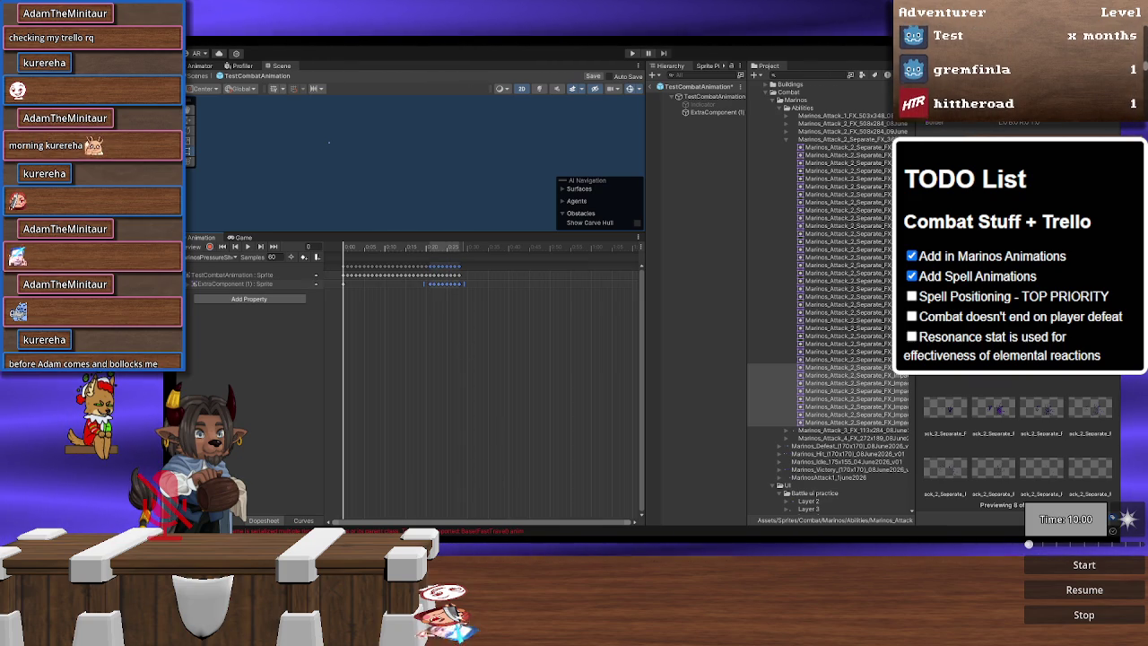
{"action": "scroll", "coordinate": [414, 310], "scroll_direction": "up", "scroll_amount": 4}
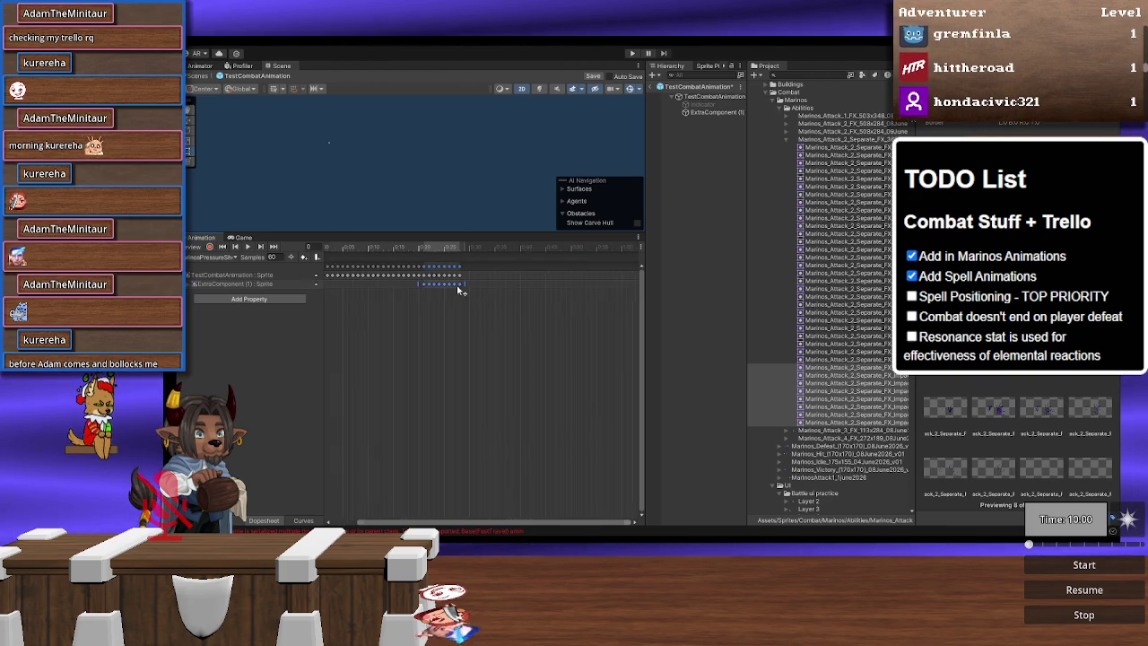
{"action": "scroll", "coordinate": [452, 297], "scroll_direction": "down", "scroll_amount": 4}
Step: At frame 21, set ExtraComponent (1)'s Local Position X to 3.21
{"action": "key", "text": "a"}
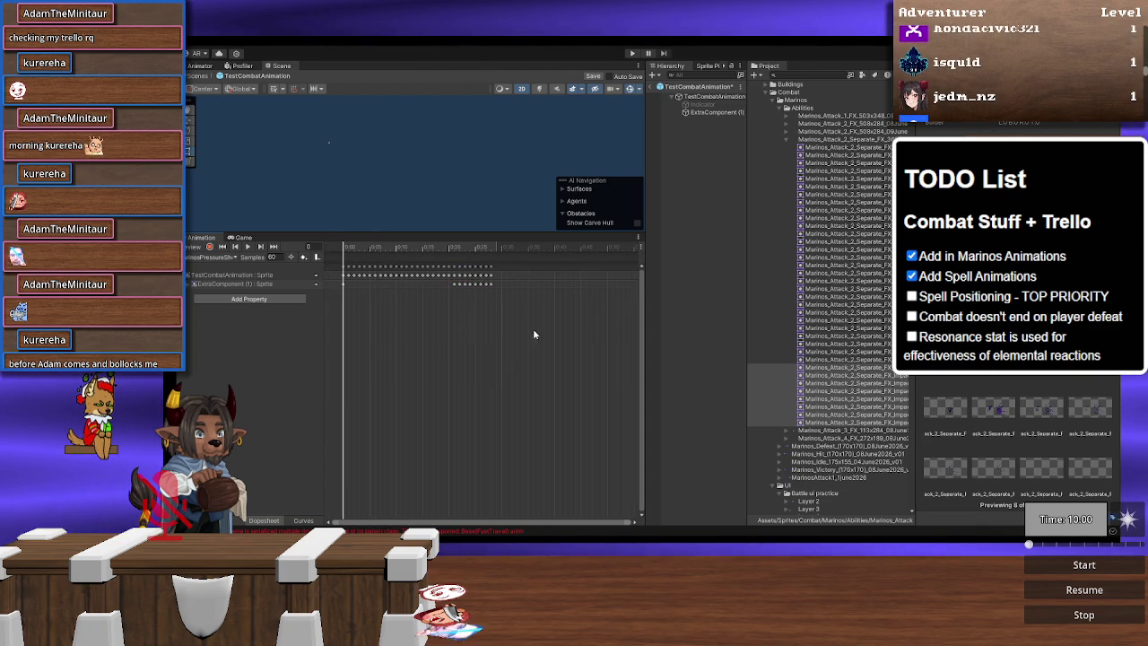
{"action": "left_click_drag", "start_coordinate": [351, 249], "coordinate": [454, 248]}
{"action": "left_click_drag", "start_coordinate": [480, 194], "coordinate": [324, 193]}
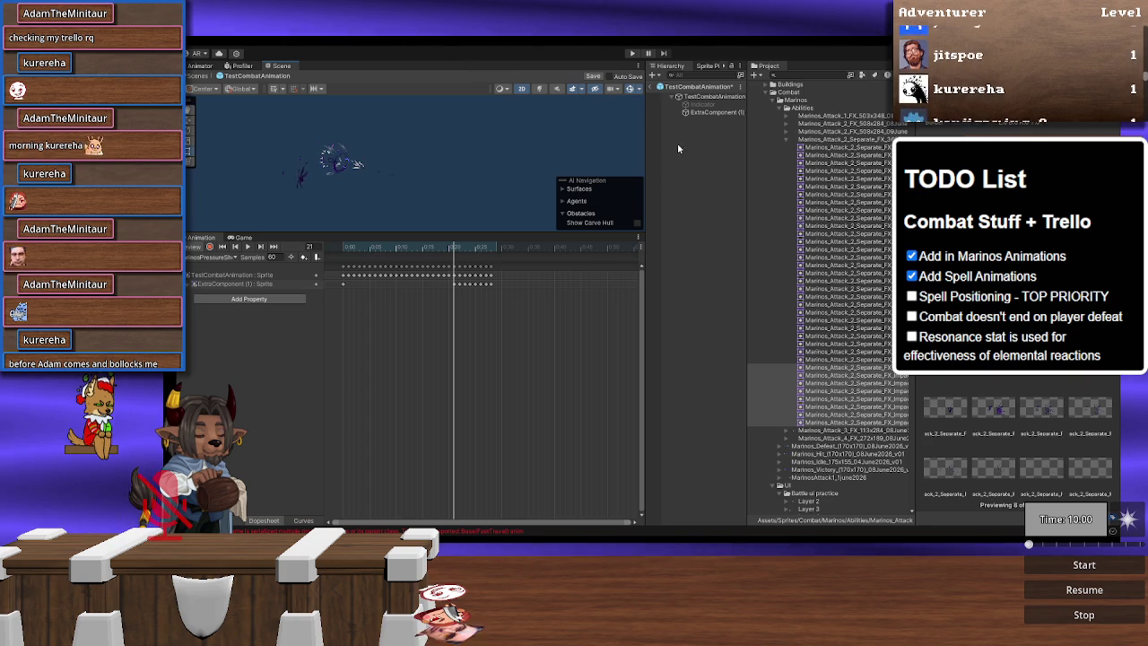
{"action": "left_click", "coordinate": [701, 114]}
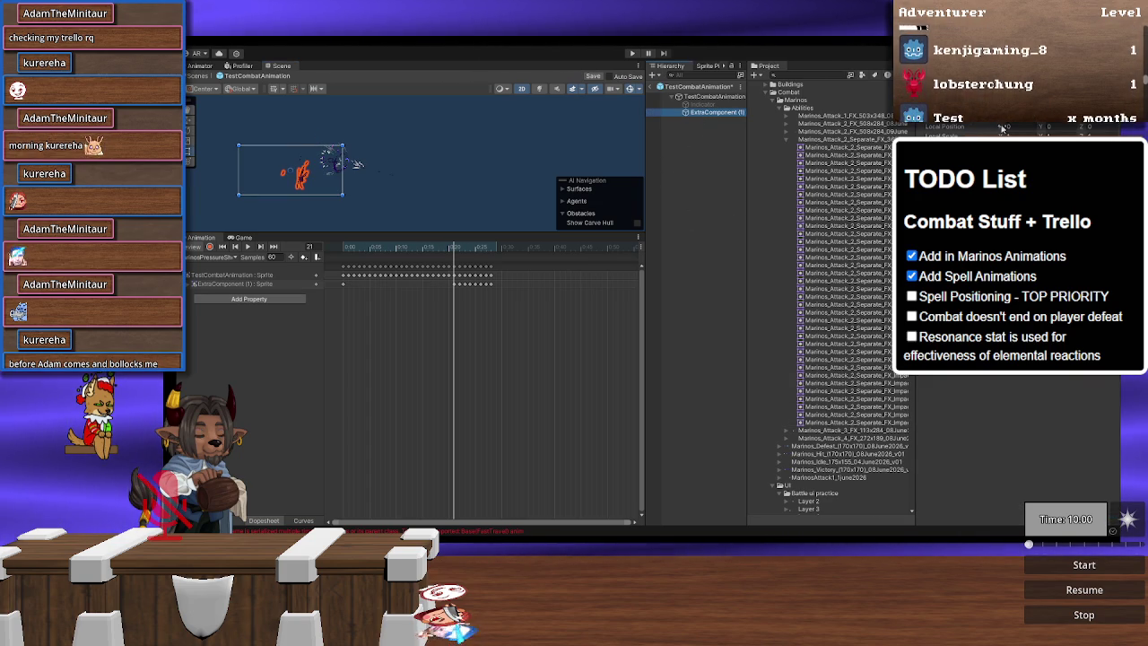
{"action": "left_click_drag", "start_coordinate": [1003, 128], "coordinate": [954, 128]}
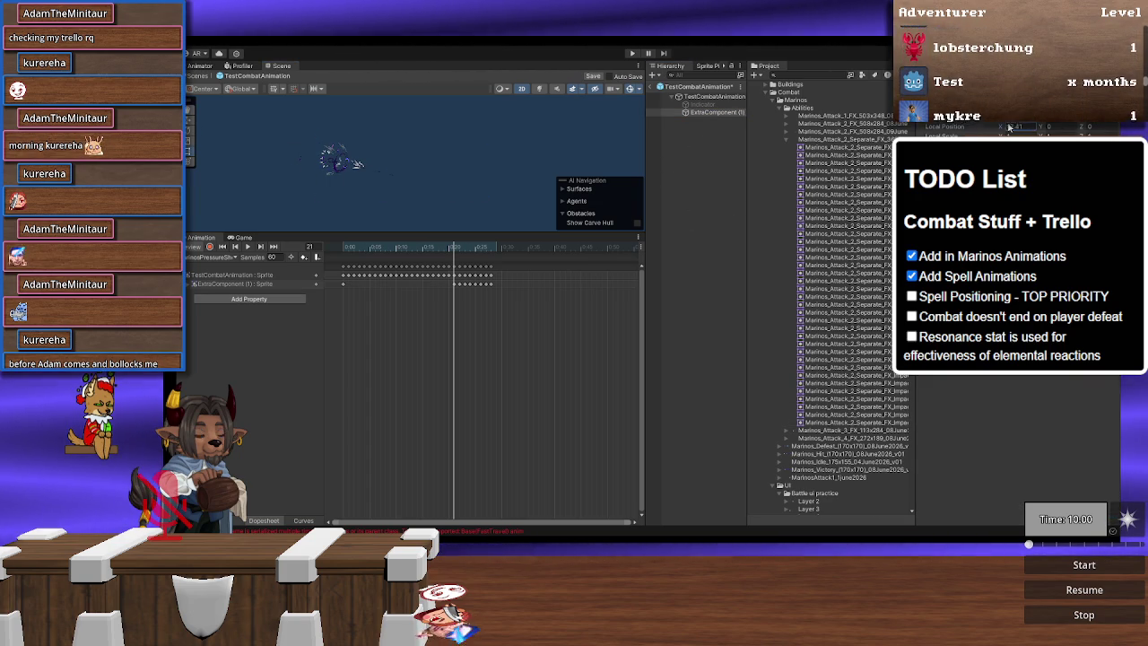
{"action": "key", "text": "ctrl+z"}
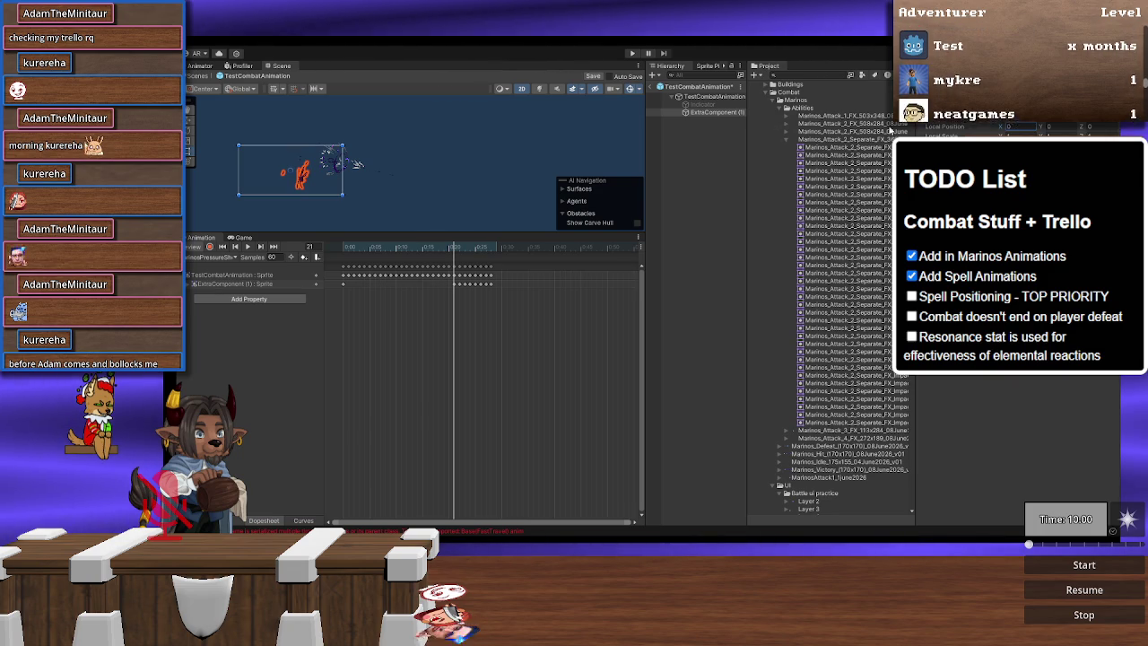
{"action": "left_click_drag", "start_coordinate": [1005, 130], "coordinate": [1065, 131]}
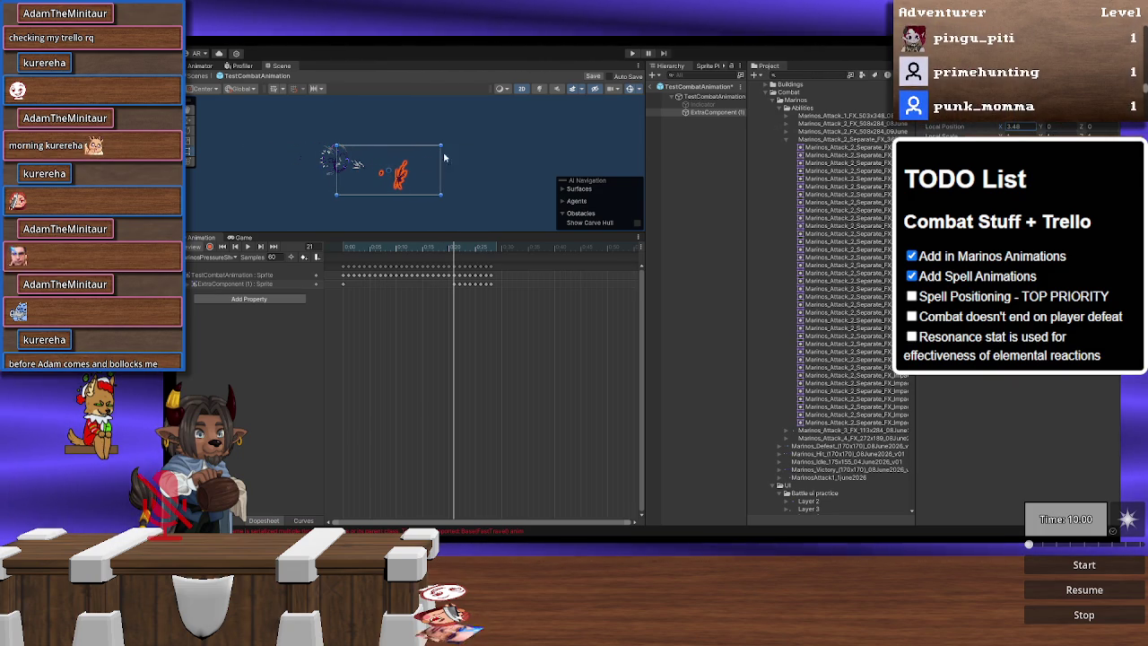
{"action": "mouse_move", "coordinate": [451, 250]}
{"action": "left_mouse_down"}
{"action": "mouse_move", "coordinate": [439, 253]}
{"action": "mouse_move", "coordinate": [485, 254]}
{"action": "mouse_move", "coordinate": [443, 255]}
{"action": "left_mouse_up"}
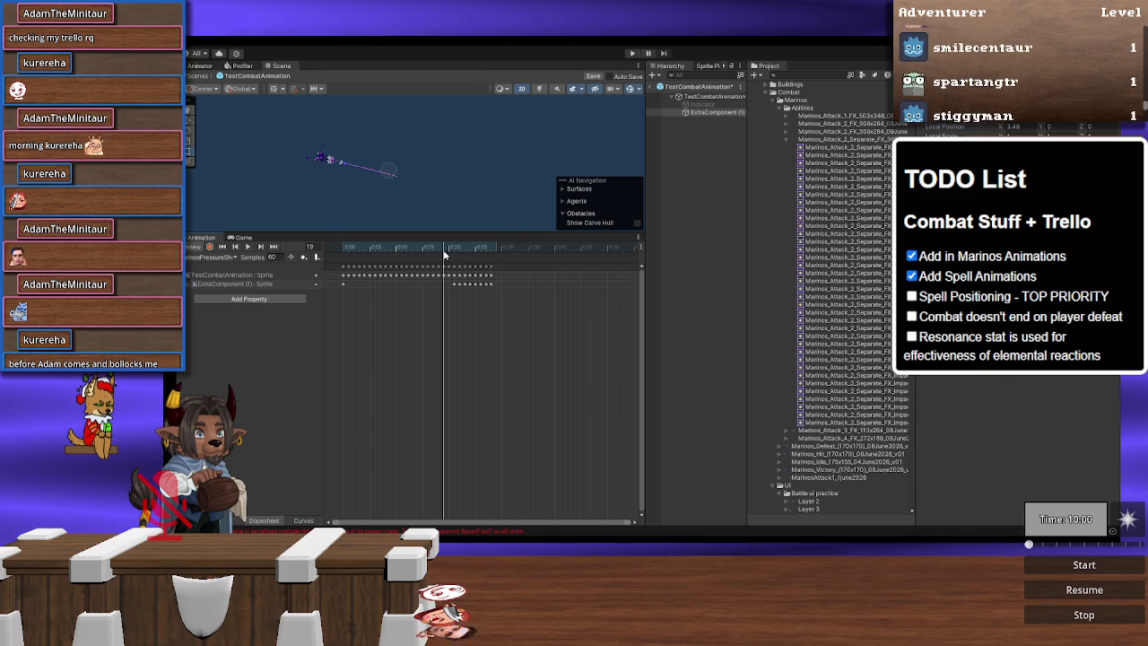
{"action": "left_click", "coordinate": [852, 124]}
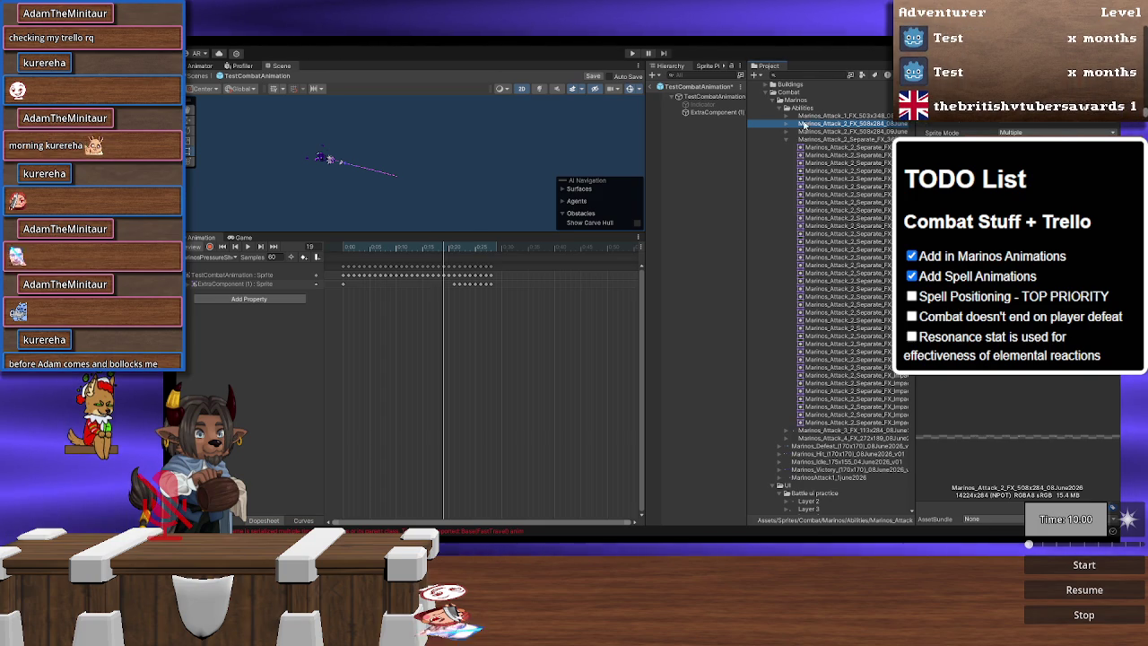
{"action": "left_click", "coordinate": [787, 132]}
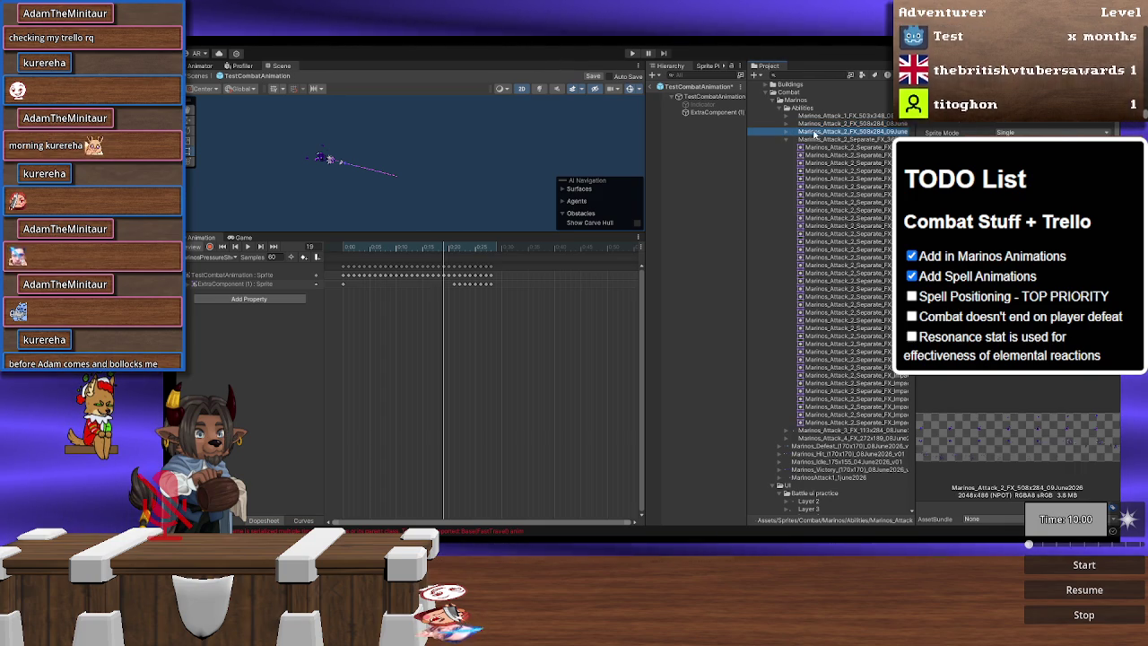
{"action": "left_click", "coordinate": [786, 132]}
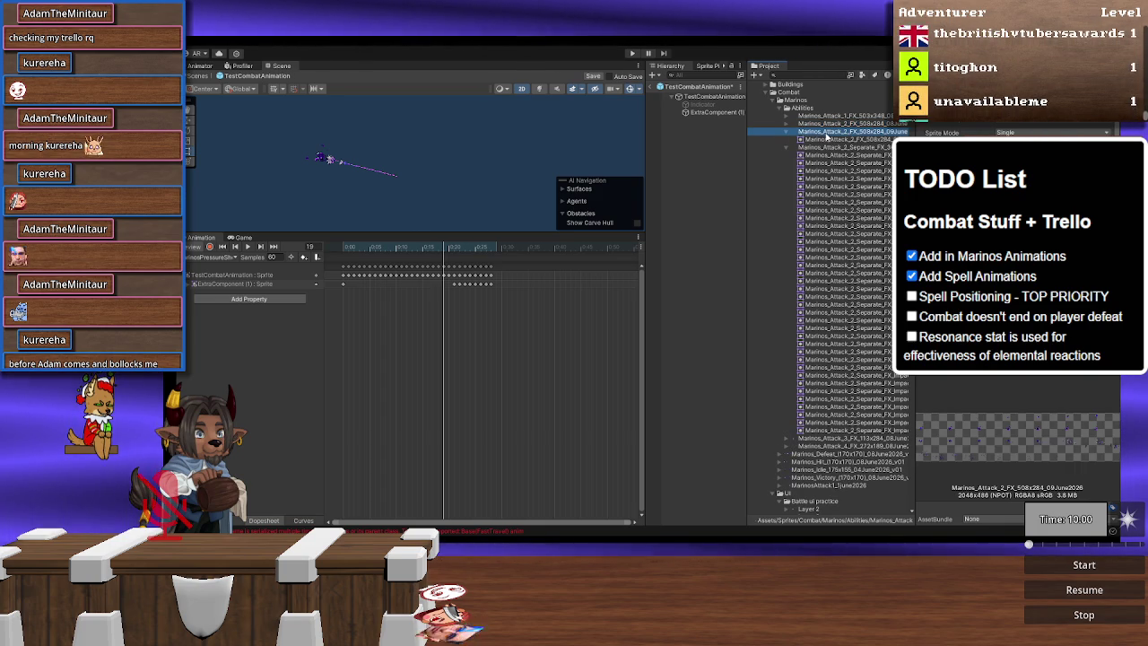
{"action": "left_click", "coordinate": [1108, 202]}
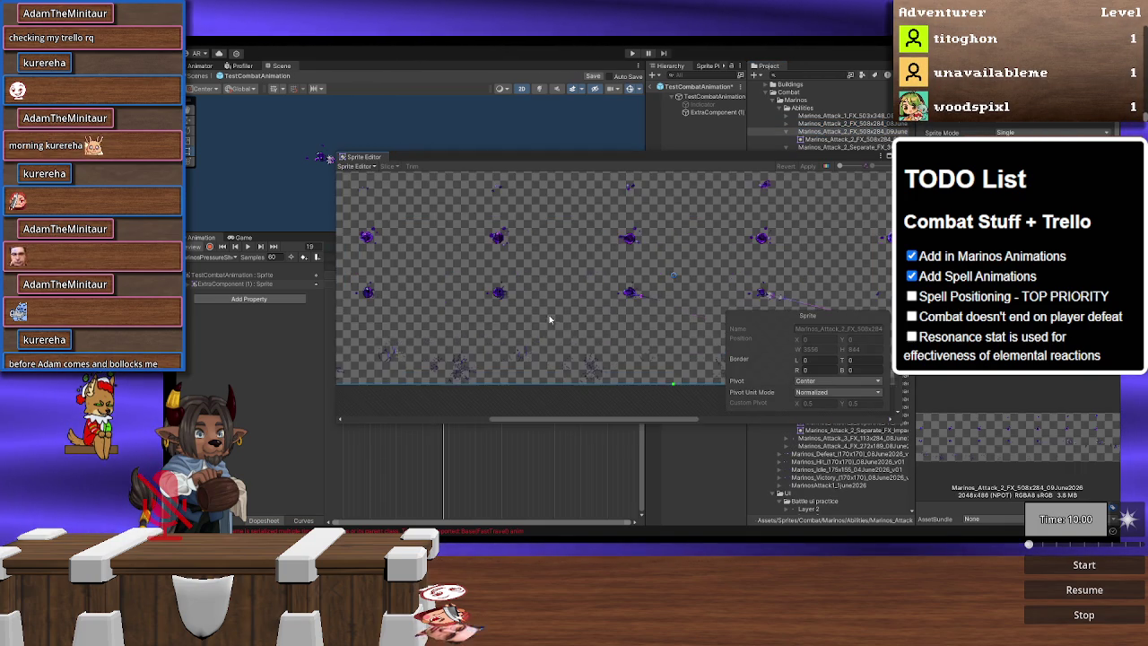
{"action": "scroll", "coordinate": [487, 269], "scroll_direction": "up", "scroll_amount": 5}
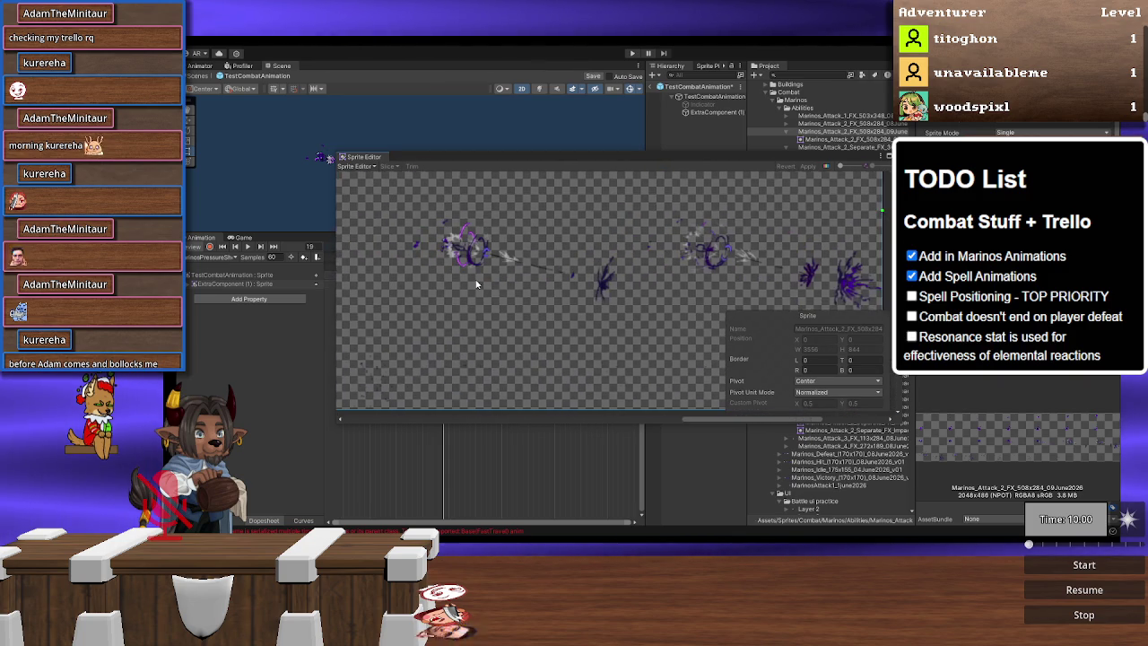
{"action": "scroll", "coordinate": [477, 285], "scroll_direction": "down", "scroll_amount": 3}
{"action": "scroll", "coordinate": [535, 299], "scroll_direction": "up", "scroll_amount": 8}
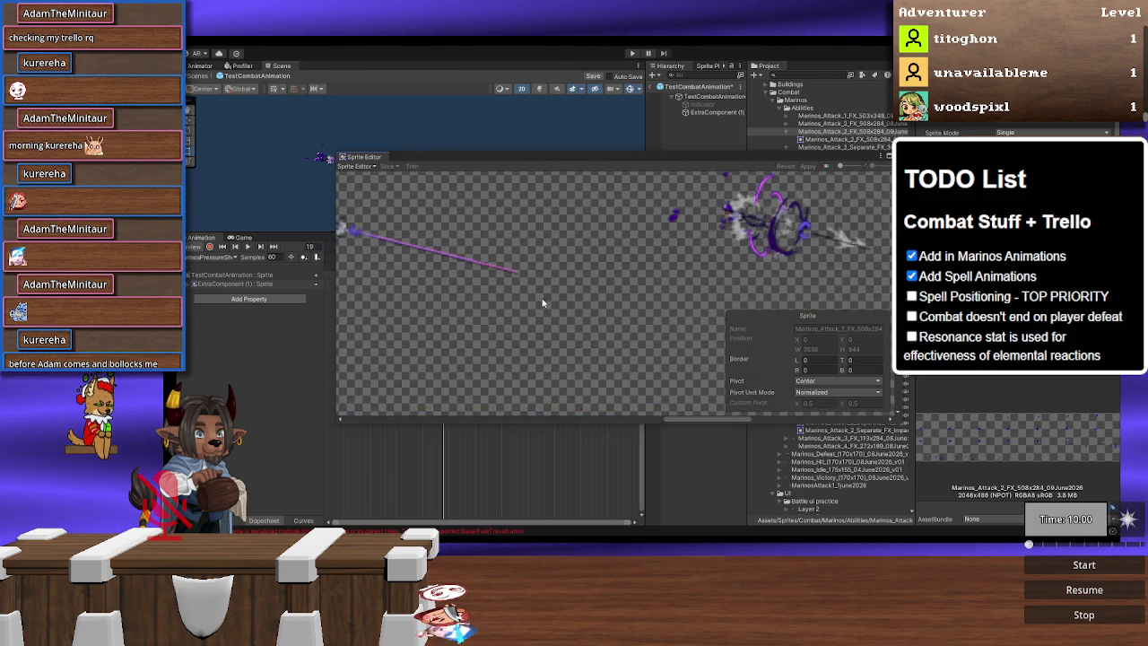
{"action": "scroll", "coordinate": [494, 261], "scroll_direction": "down", "scroll_amount": 6}
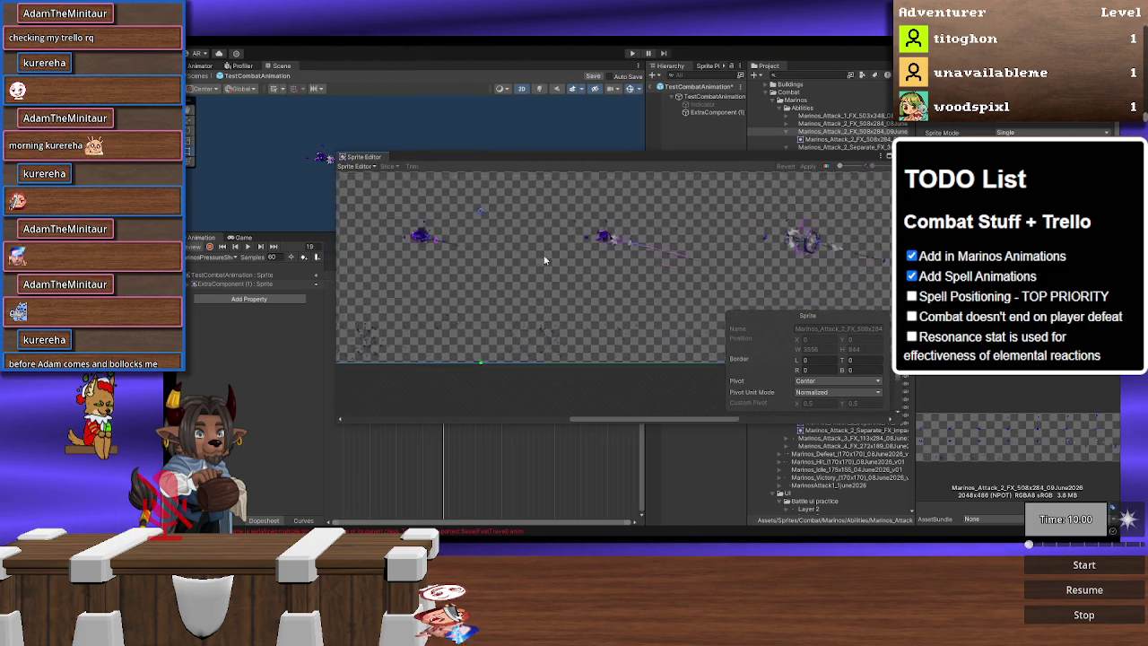
{"action": "scroll", "coordinate": [454, 272], "scroll_direction": "up", "scroll_amount": 5}
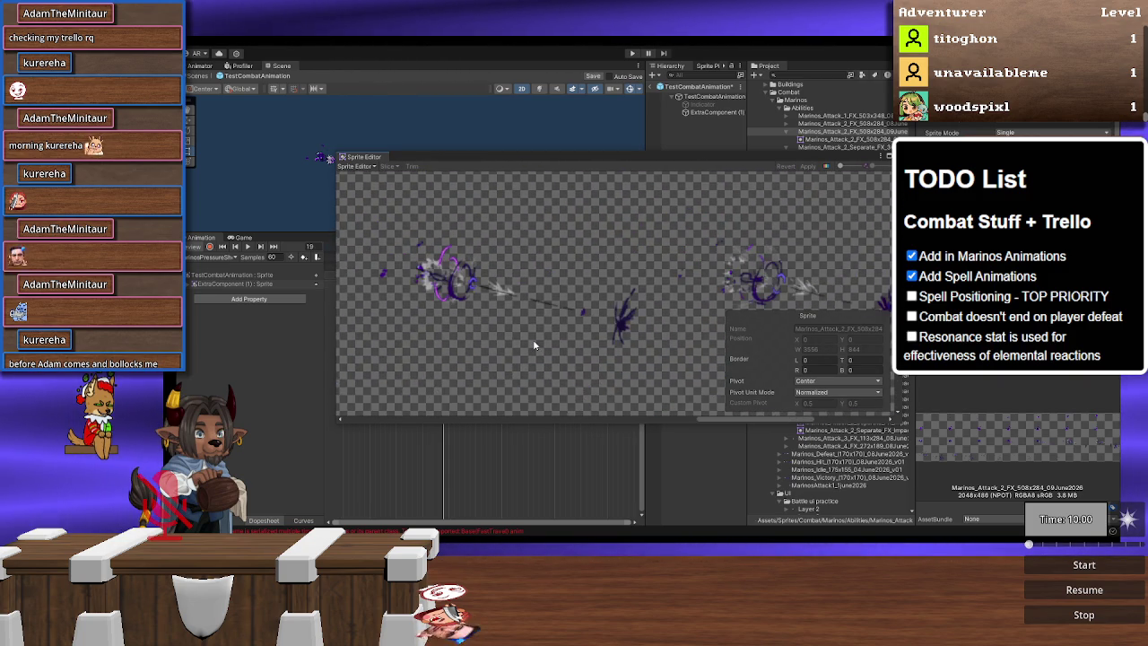
{"action": "scroll", "coordinate": [533, 339], "scroll_direction": "down", "scroll_amount": 3}
{"action": "scroll", "coordinate": [405, 322], "scroll_direction": "up", "scroll_amount": 2}
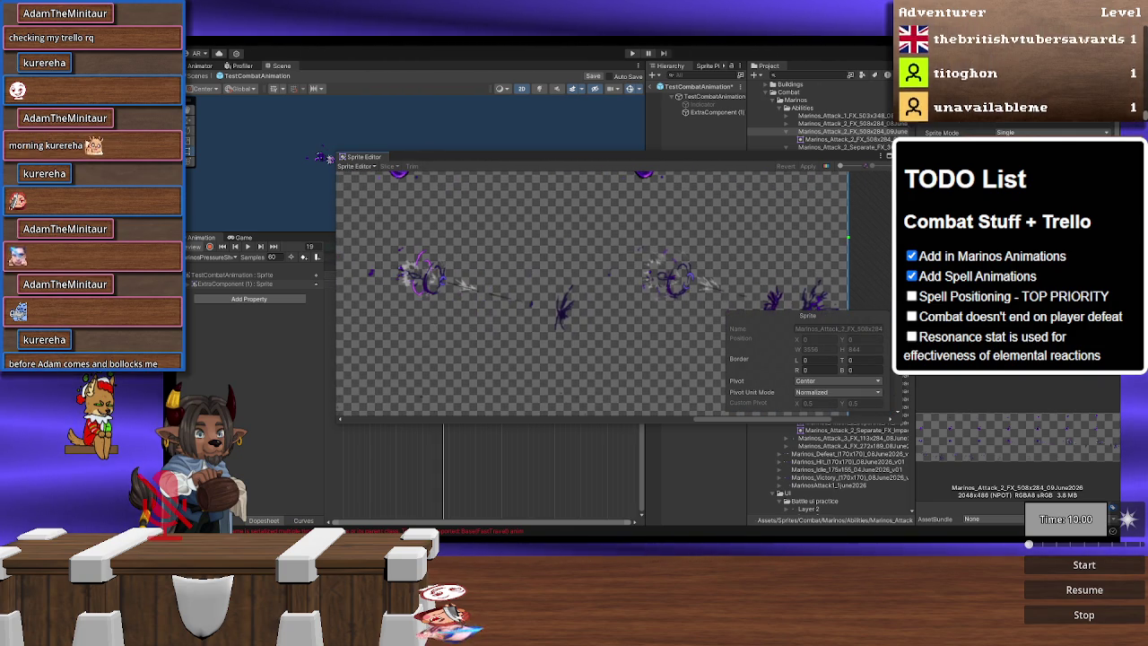
{"action": "left_click", "coordinate": [900, 156]}
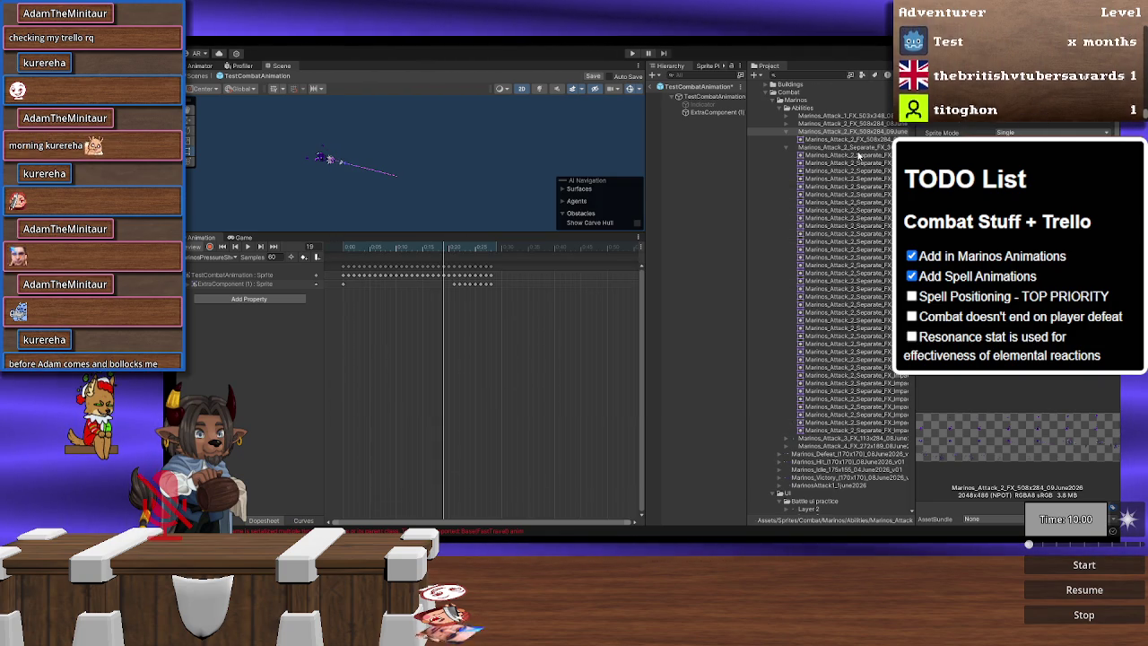
Step: Enlarge the Scene preview and move ExtraComponent's sprite keyframes to frames 20–27
{"action": "left_click", "coordinate": [450, 247]}
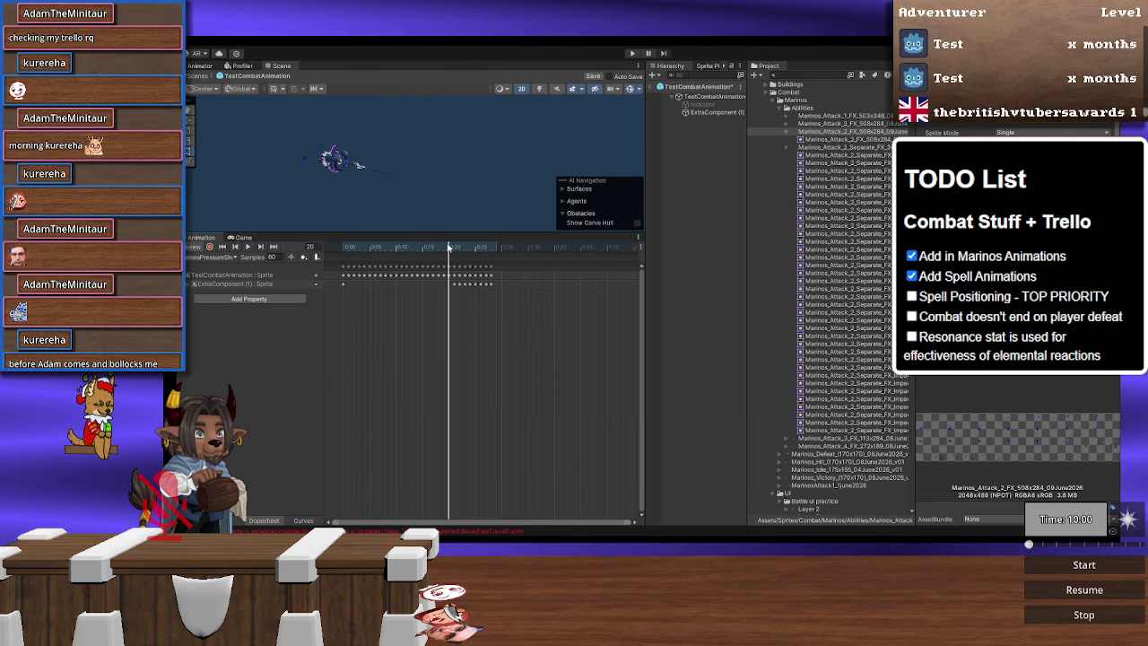
{"action": "mouse_move", "coordinate": [449, 247]}
{"action": "left_mouse_down"}
{"action": "mouse_move", "coordinate": [434, 247]}
{"action": "mouse_move", "coordinate": [444, 249]}
{"action": "left_mouse_up"}
{"action": "scroll", "coordinate": [301, 189], "scroll_direction": "up", "scroll_amount": 2}
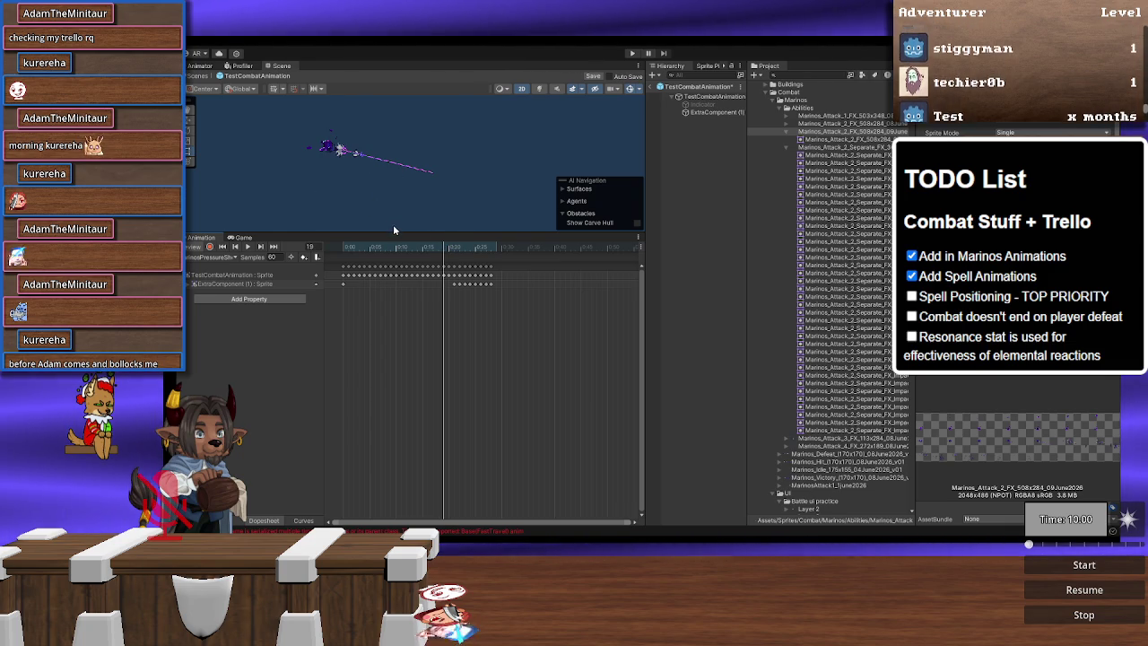
{"action": "mouse_move", "coordinate": [391, 231]}
{"action": "left_mouse_down"}
{"action": "mouse_move", "coordinate": [408, 385]}
{"action": "mouse_move", "coordinate": [426, 424]}
{"action": "left_mouse_up"}
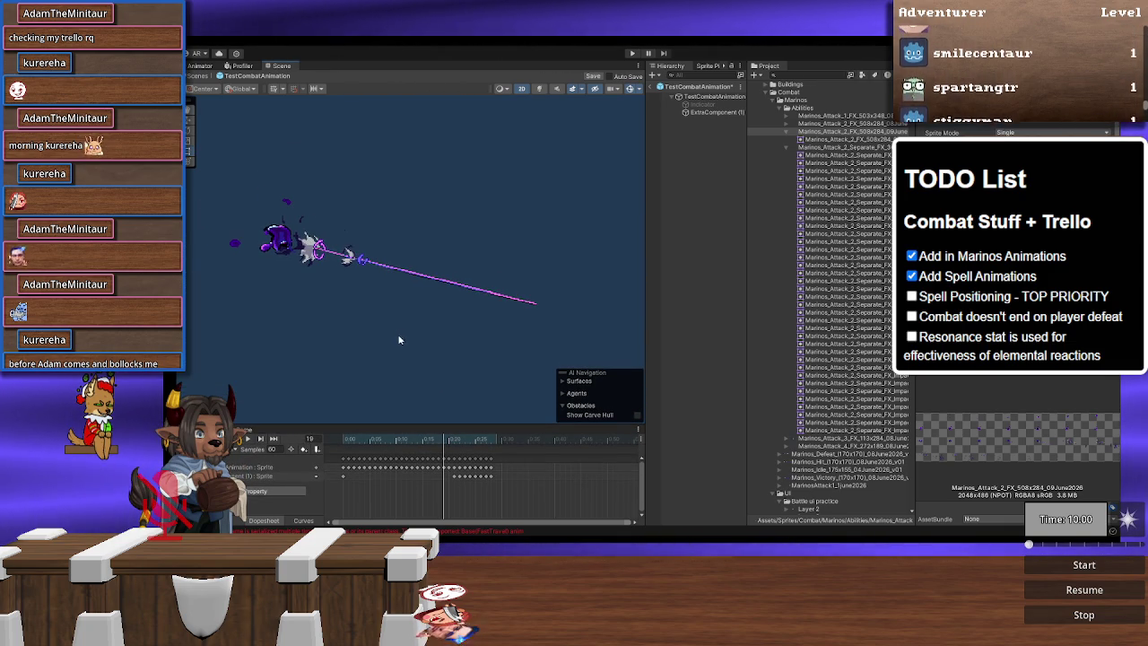
{"action": "left_click_drag", "start_coordinate": [446, 441], "coordinate": [453, 440]}
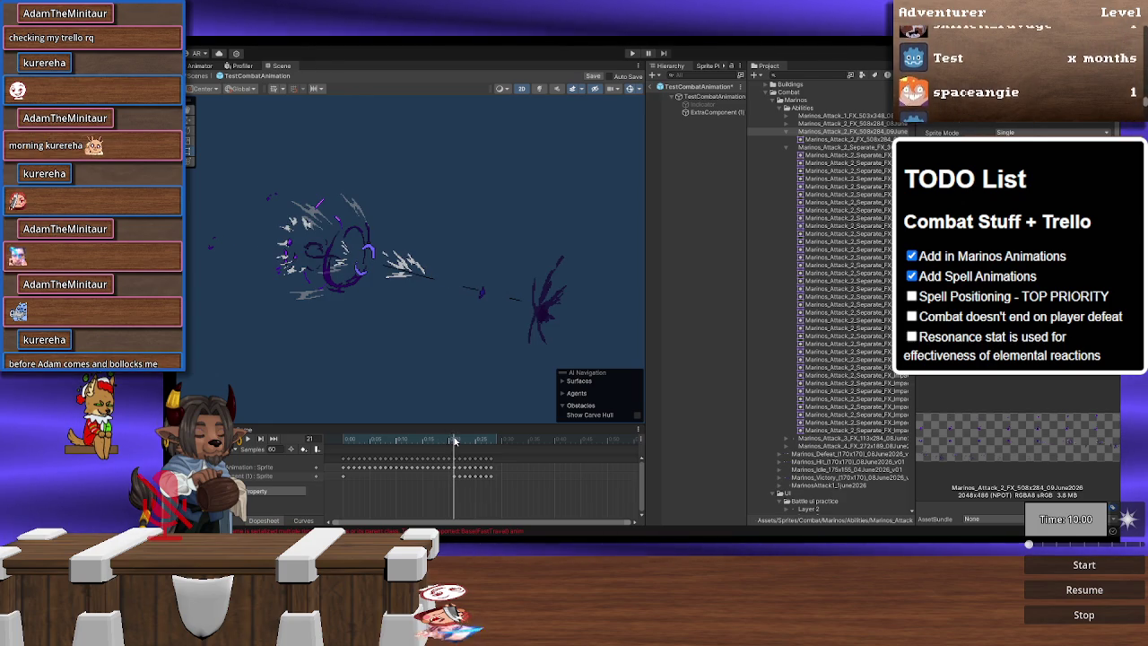
{"action": "left_click_drag", "start_coordinate": [507, 499], "coordinate": [453, 485]}
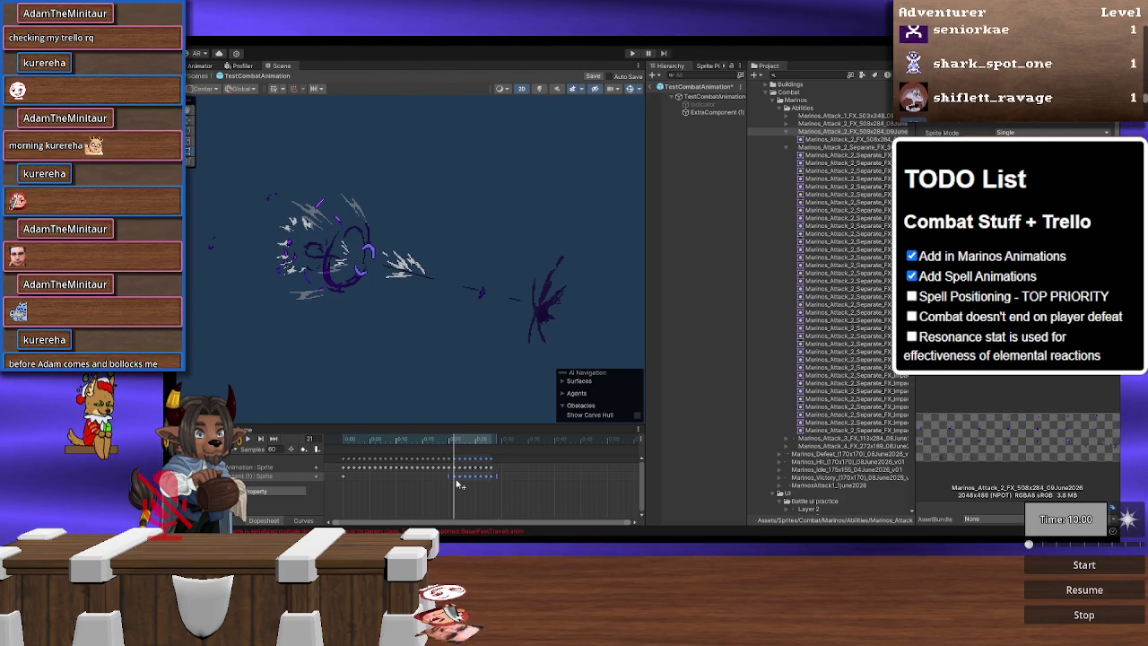
{"action": "left_click_drag", "start_coordinate": [452, 484], "coordinate": [452, 484]}
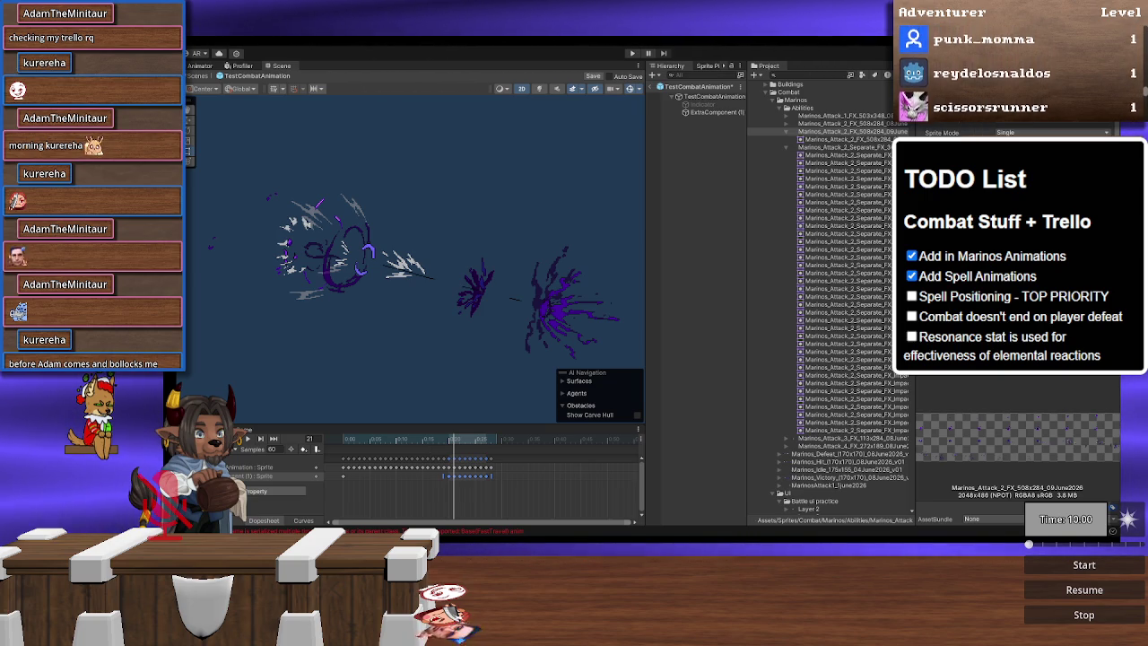
{"action": "left_click_drag", "start_coordinate": [544, 357], "coordinate": [451, 328]}
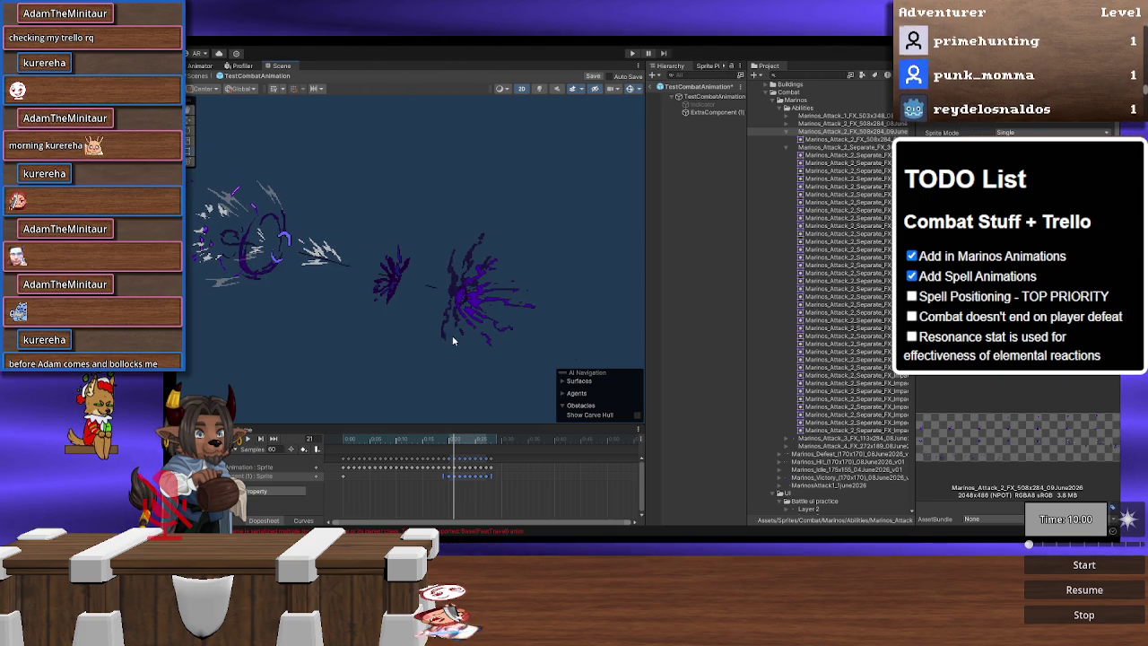
{"action": "mouse_move", "coordinate": [440, 447]}
{"action": "left_mouse_down"}
{"action": "mouse_move", "coordinate": [383, 439]}
{"action": "mouse_move", "coordinate": [492, 441]}
{"action": "mouse_move", "coordinate": [432, 437]}
{"action": "mouse_move", "coordinate": [449, 437]}
{"action": "left_mouse_up"}
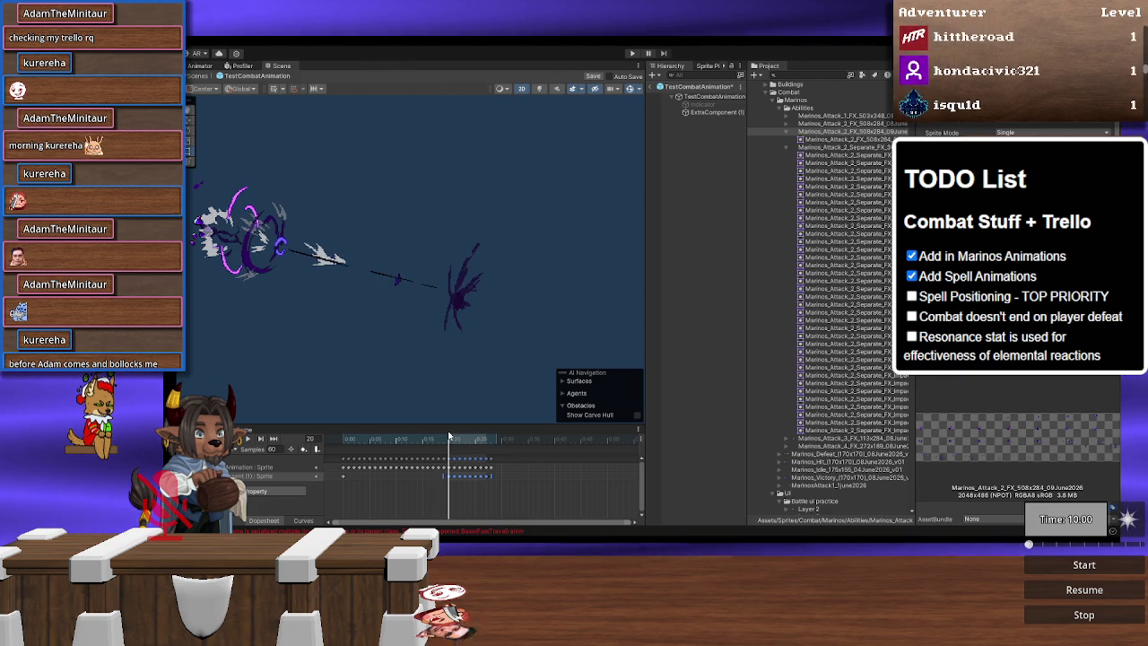
Step: Add an animation event near frame 29 calling DestroyAbility(), then switch to VS Code
{"action": "right_click", "coordinate": [448, 451]}
{"action": "left_click", "coordinate": [552, 363]}
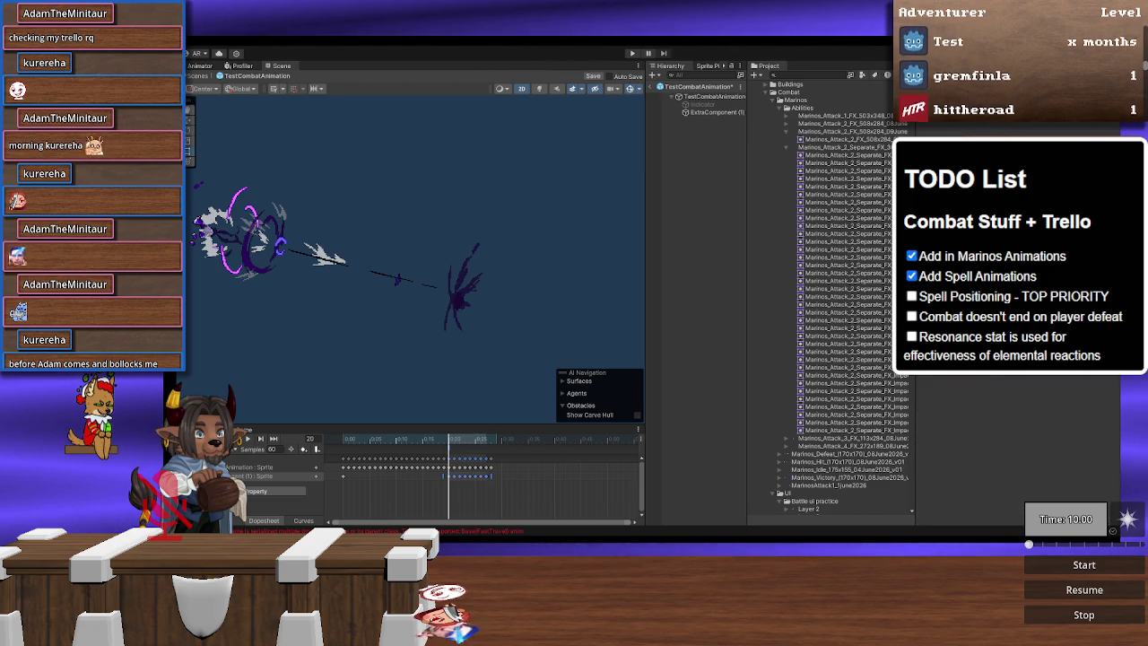
{"action": "left_click", "coordinate": [1040, 126]}
{"action": "left_click", "coordinate": [1037, 132]}
{"action": "left_click_drag", "start_coordinate": [463, 446], "coordinate": [495, 443]}
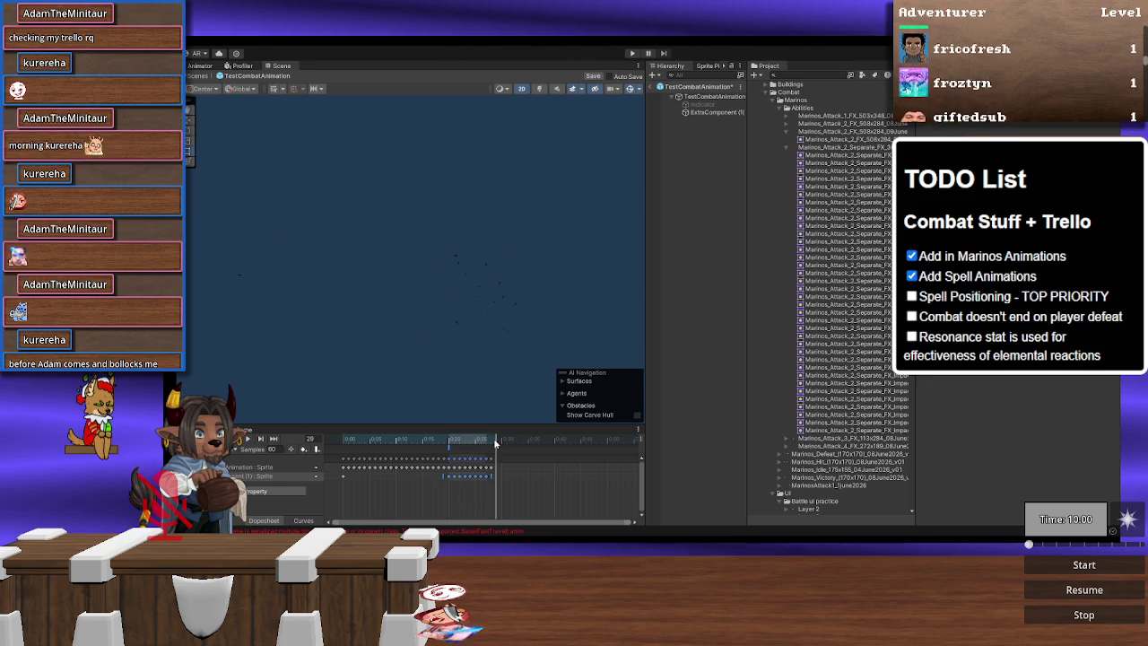
{"action": "right_click", "coordinate": [491, 445]}
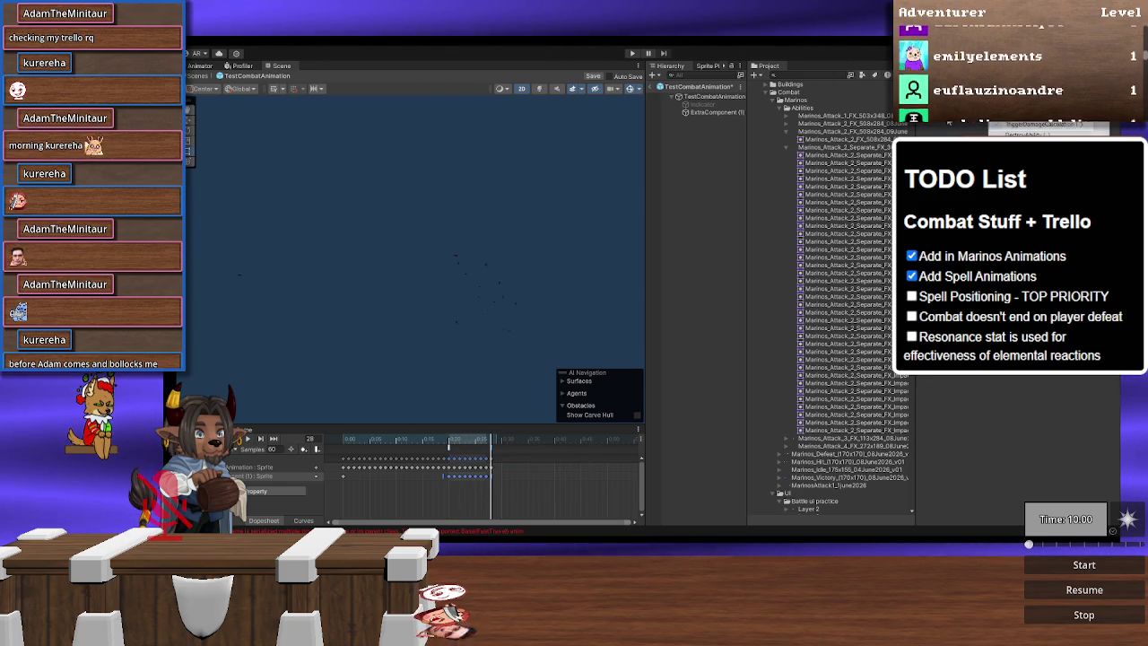
{"action": "left_click", "coordinate": [1048, 134]}
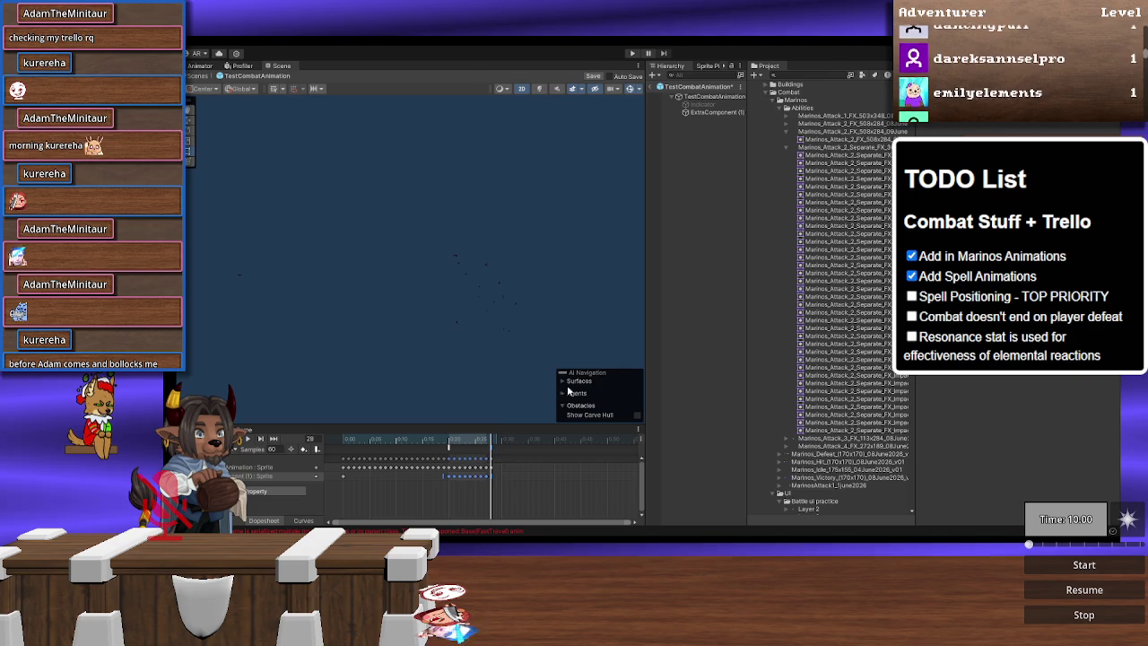
{"action": "mouse_move", "coordinate": [477, 443]}
{"action": "left_mouse_down"}
{"action": "mouse_move", "coordinate": [378, 441]}
{"action": "mouse_move", "coordinate": [511, 438]}
{"action": "mouse_move", "coordinate": [343, 438]}
{"action": "left_mouse_up"}
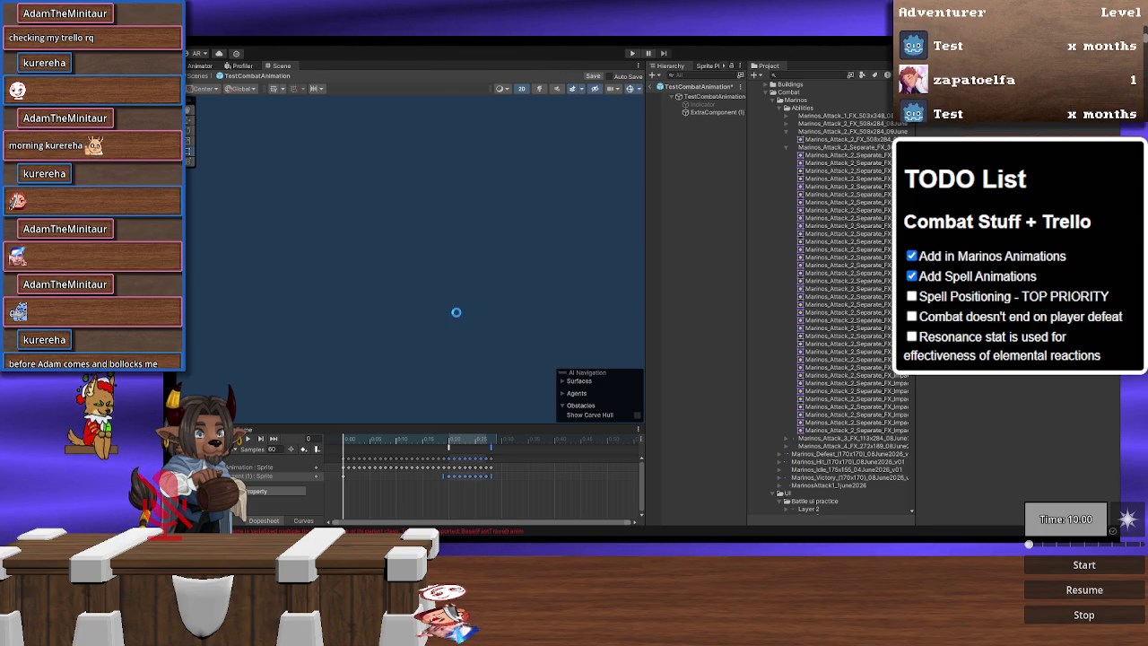
{"action": "key", "text": "alt+Tab"}
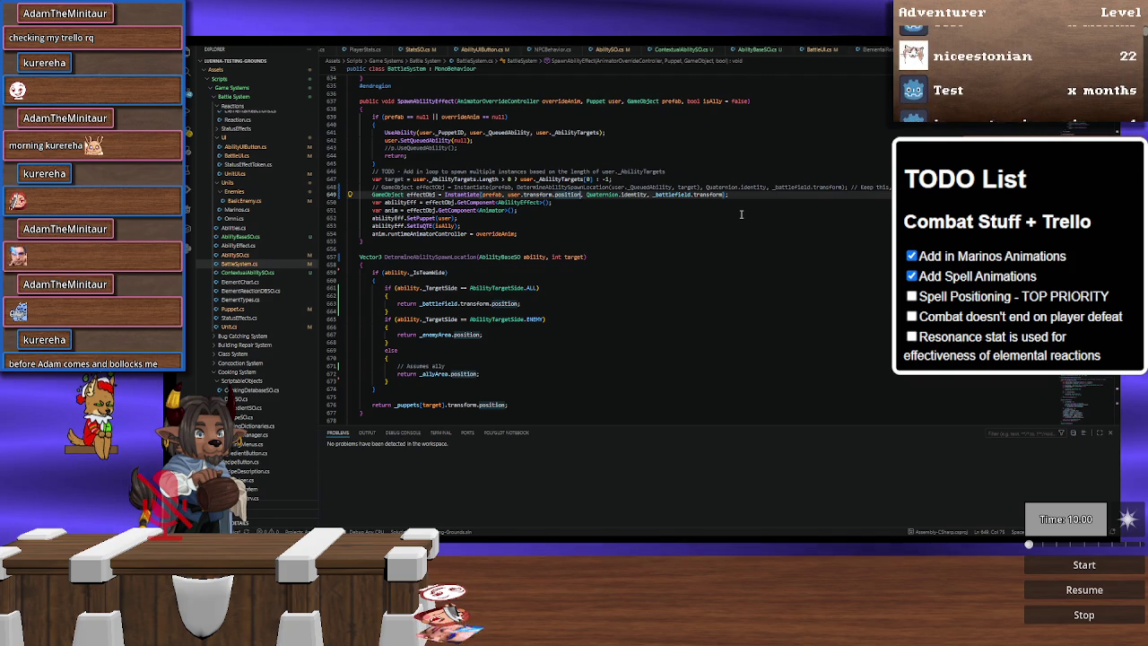
Step: Read through BattleSystem.cs, then open AbilityEffect.cs at the top of the file
{"action": "scroll", "coordinate": [818, 53], "scroll_direction": "down", "scroll_amount": 4}
{"action": "scroll", "coordinate": [818, 54], "scroll_direction": "down", "scroll_amount": 5}
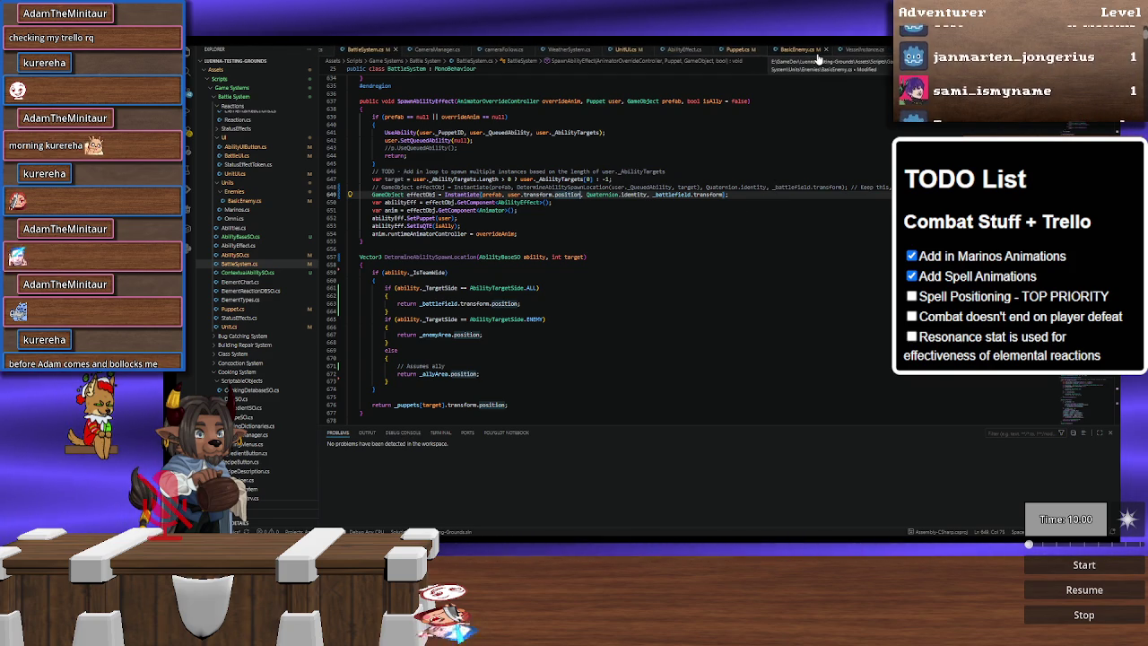
{"action": "scroll", "coordinate": [818, 54], "scroll_direction": "up", "scroll_amount": 5}
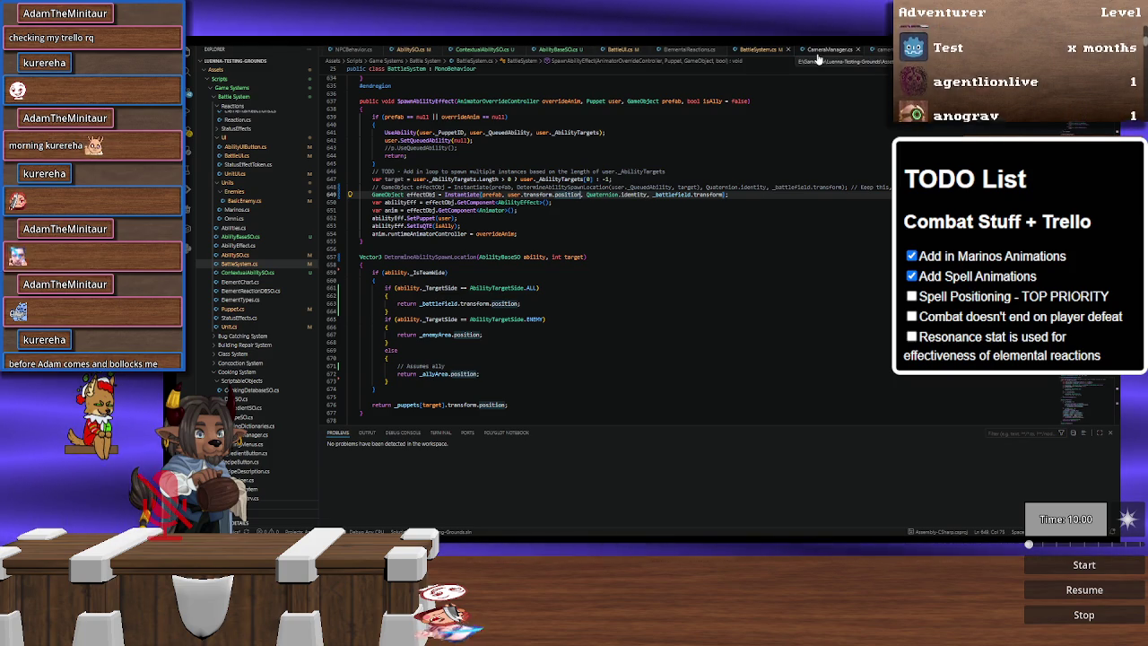
{"action": "scroll", "coordinate": [818, 59], "scroll_direction": "up", "scroll_amount": 5}
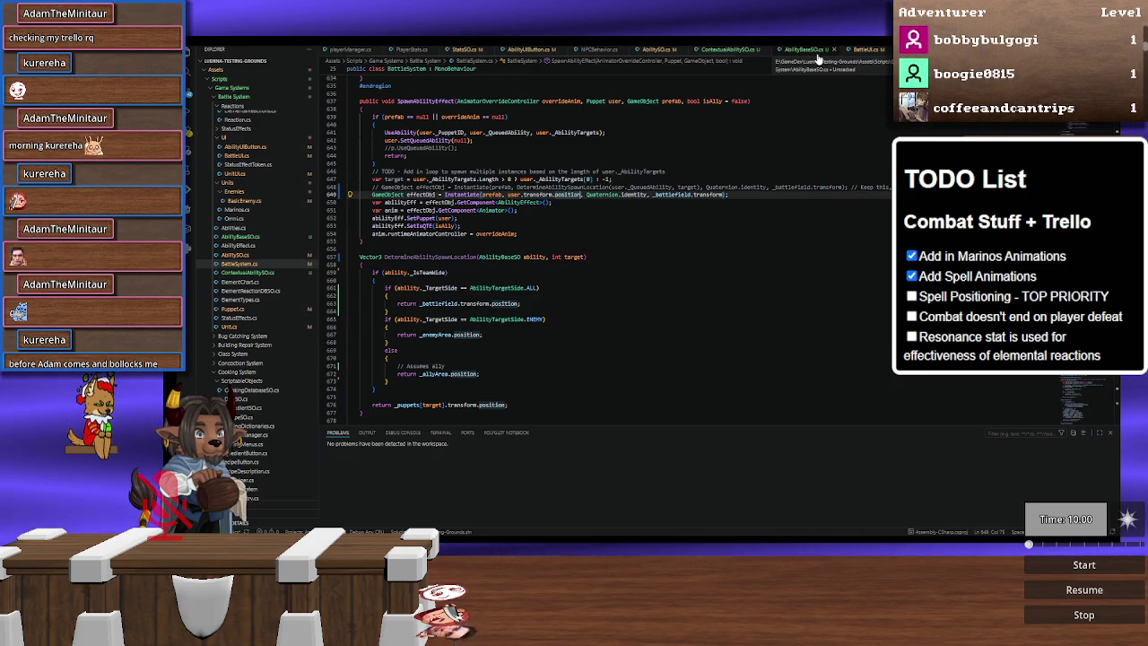
{"action": "scroll", "coordinate": [818, 58], "scroll_direction": "down", "scroll_amount": 6}
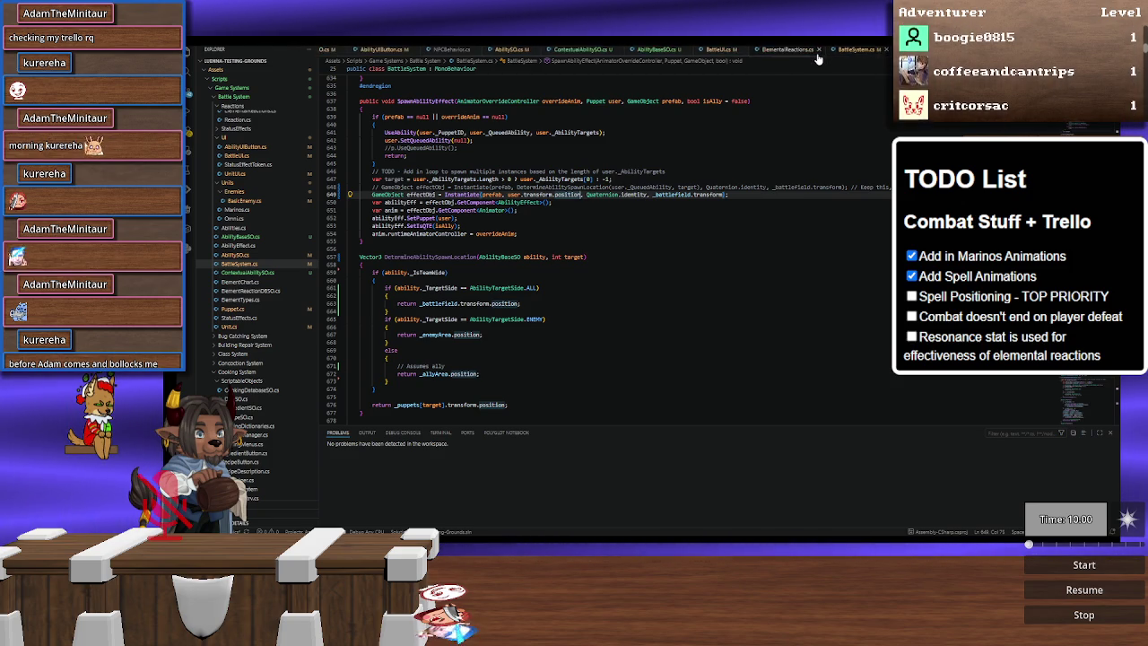
{"action": "scroll", "coordinate": [818, 58], "scroll_direction": "down", "scroll_amount": 2}
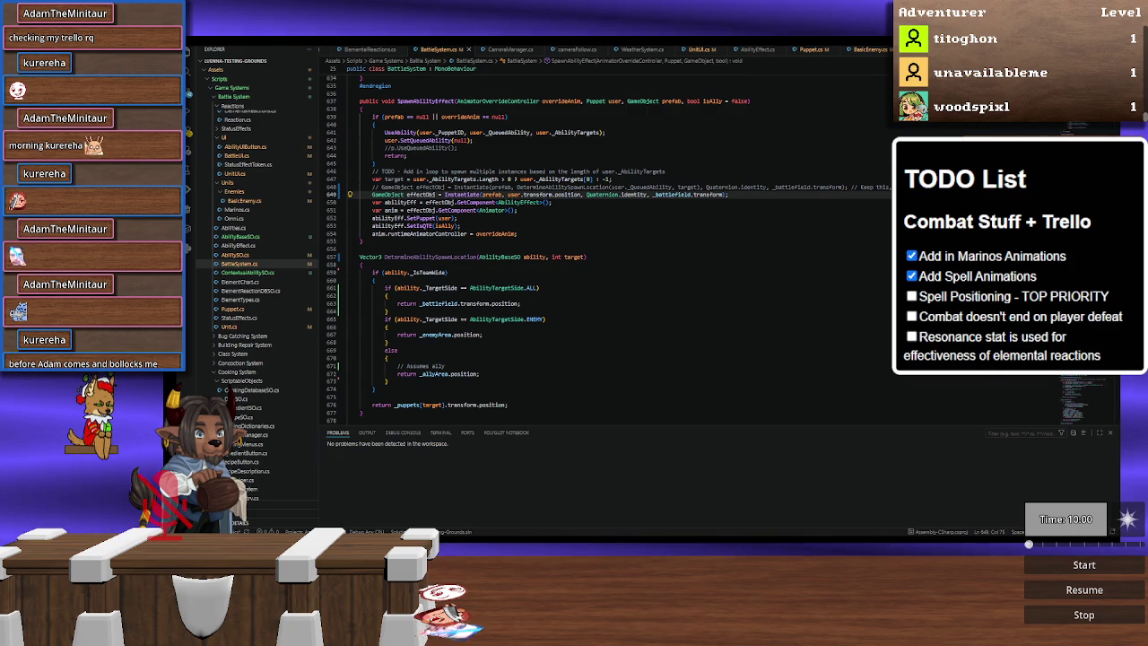
{"action": "scroll", "coordinate": [624, 52], "scroll_direction": "down", "scroll_amount": 2}
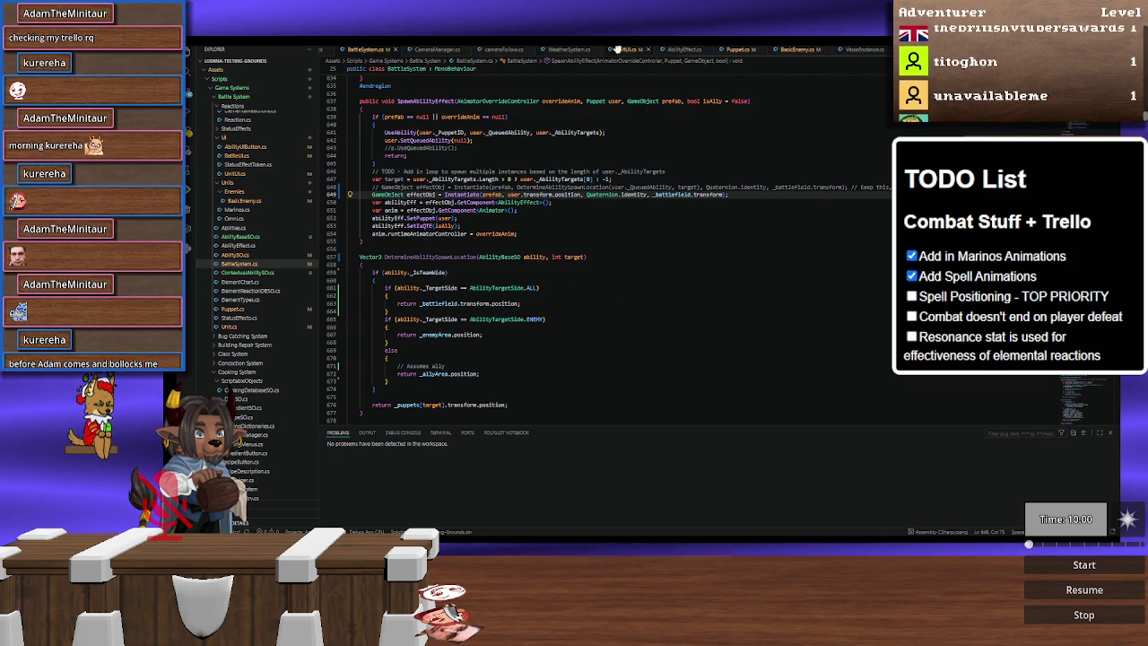
{"action": "left_click", "coordinate": [685, 50]}
{"action": "scroll", "coordinate": [502, 301], "scroll_direction": "up", "scroll_amount": 10}
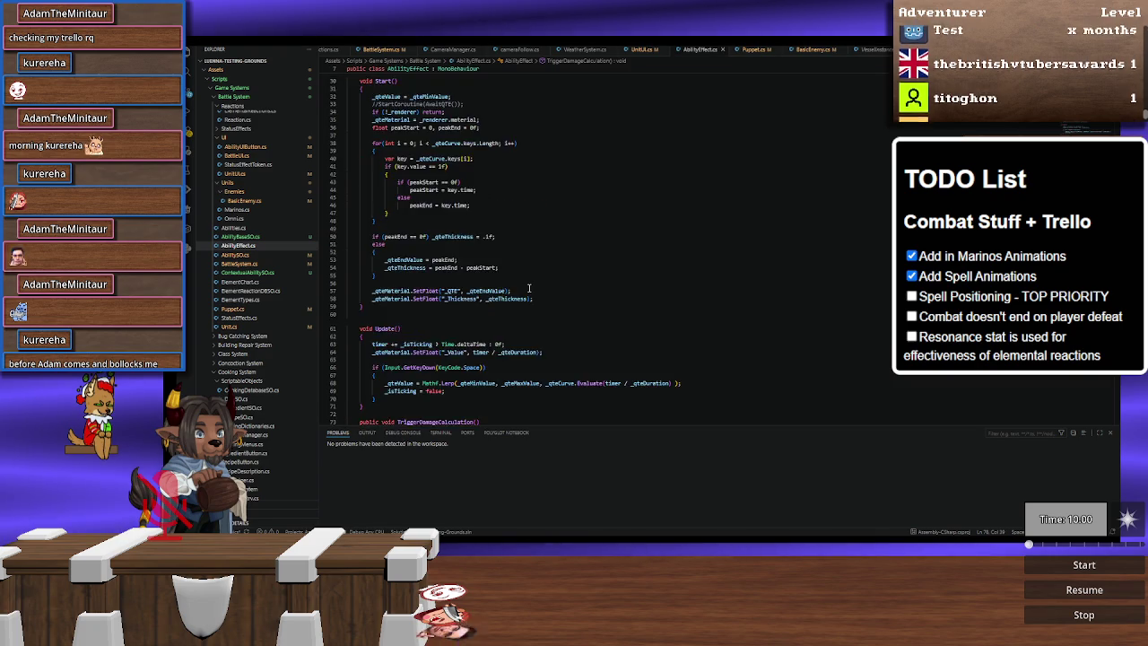